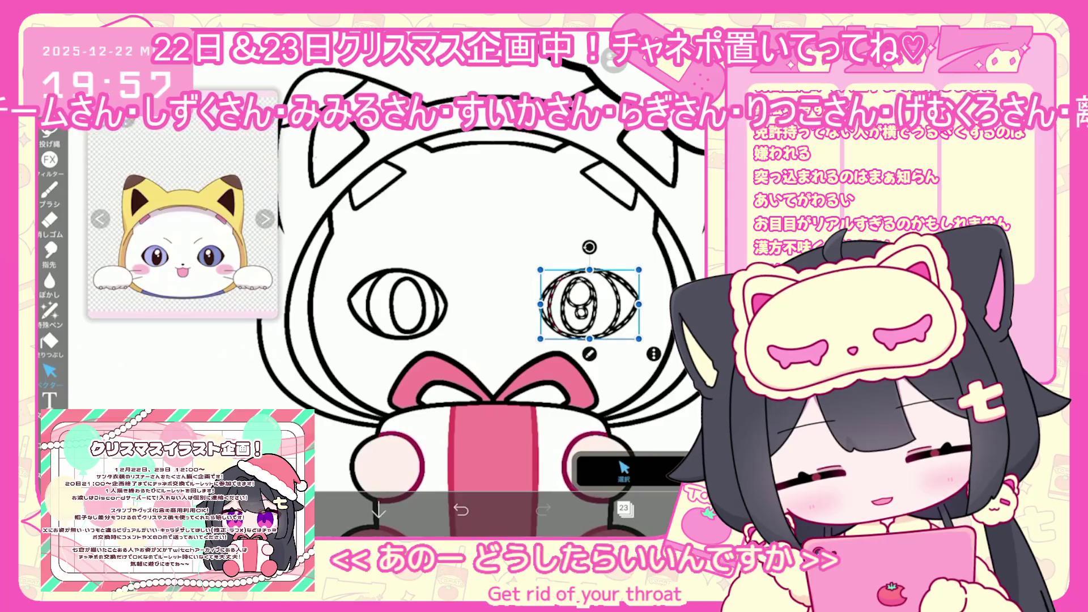
- Undo the layer clear and make layer 24, holding the eye shapes, the current layer
key(Delete)
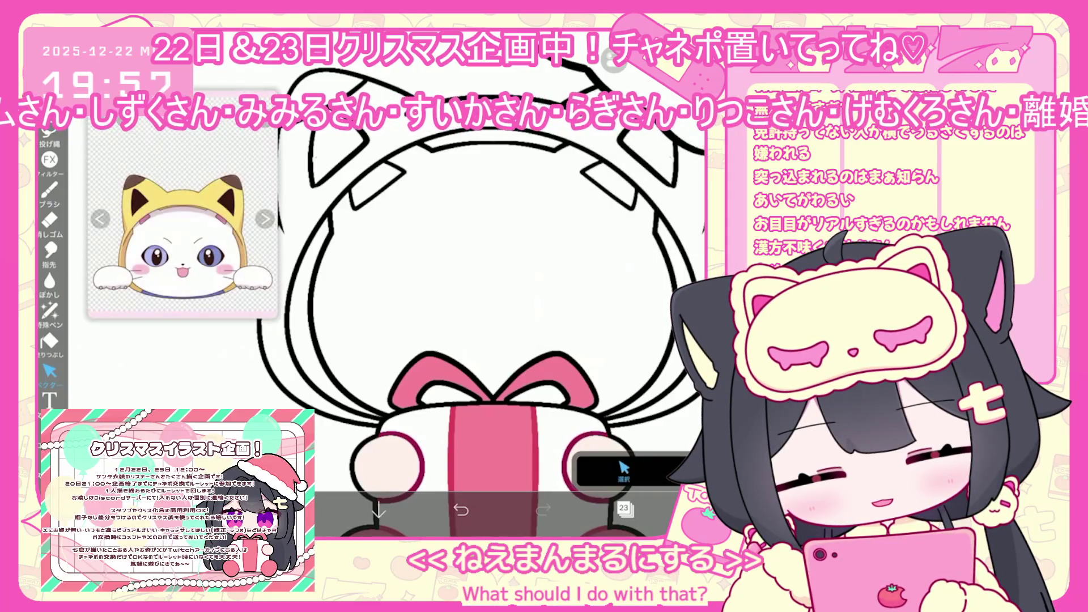
key(ctrl+z)
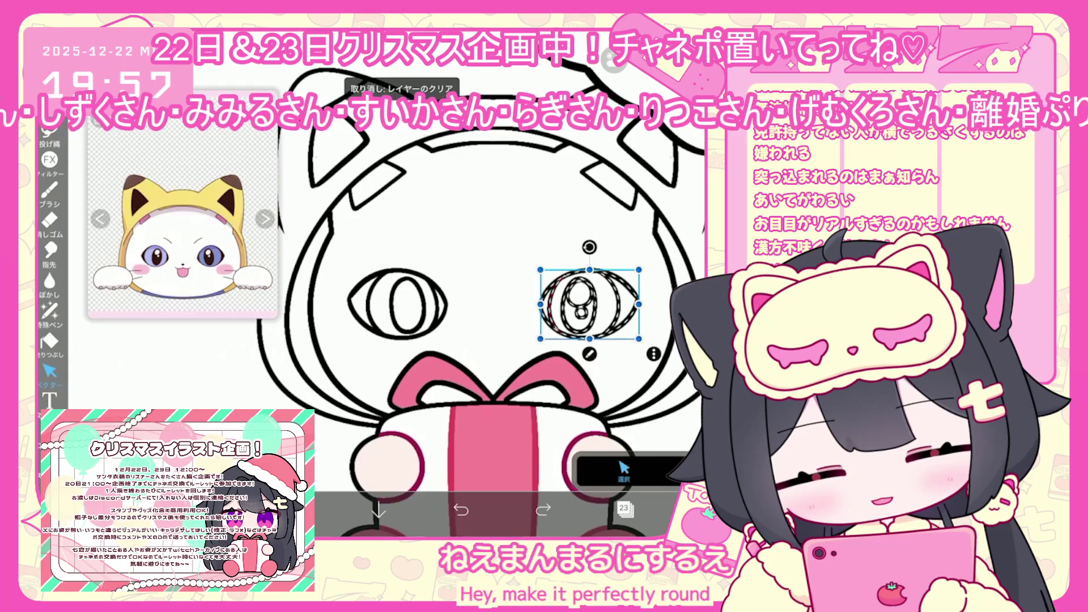
click(623, 509)
click(651, 254)
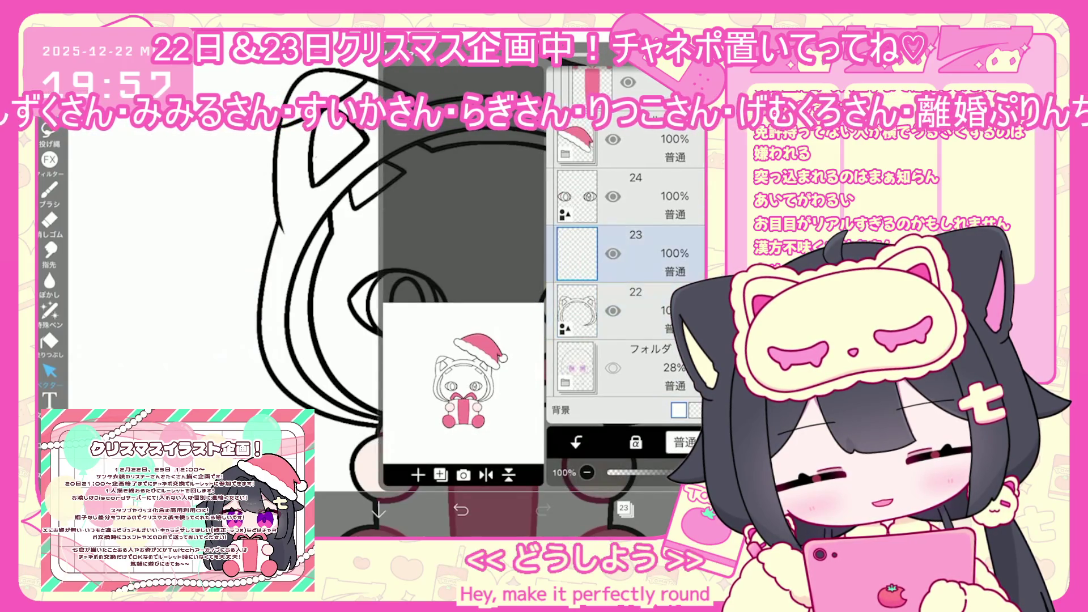
click(651, 195)
click(623, 508)
- Copy the right eye's round pupil and paste it into the left eye
click(579, 300)
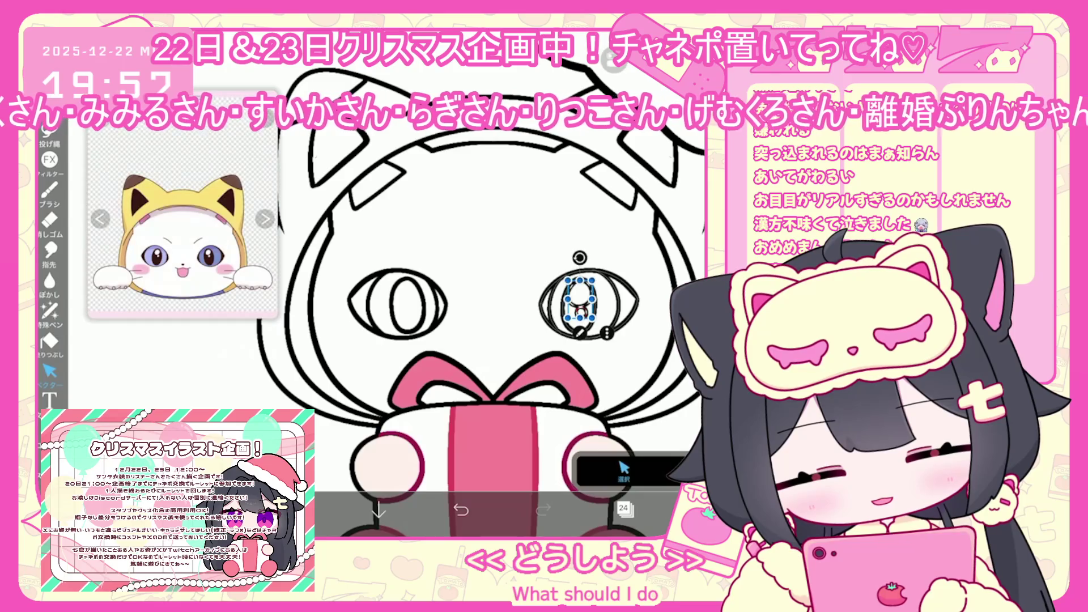
key(ctrl+c)
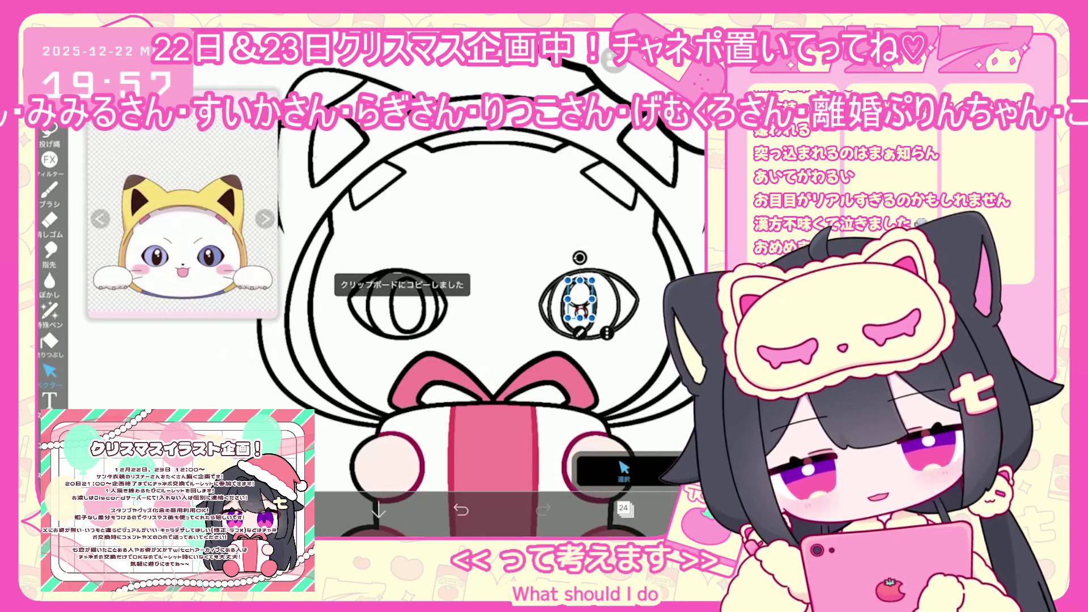
key(ctrl+v)
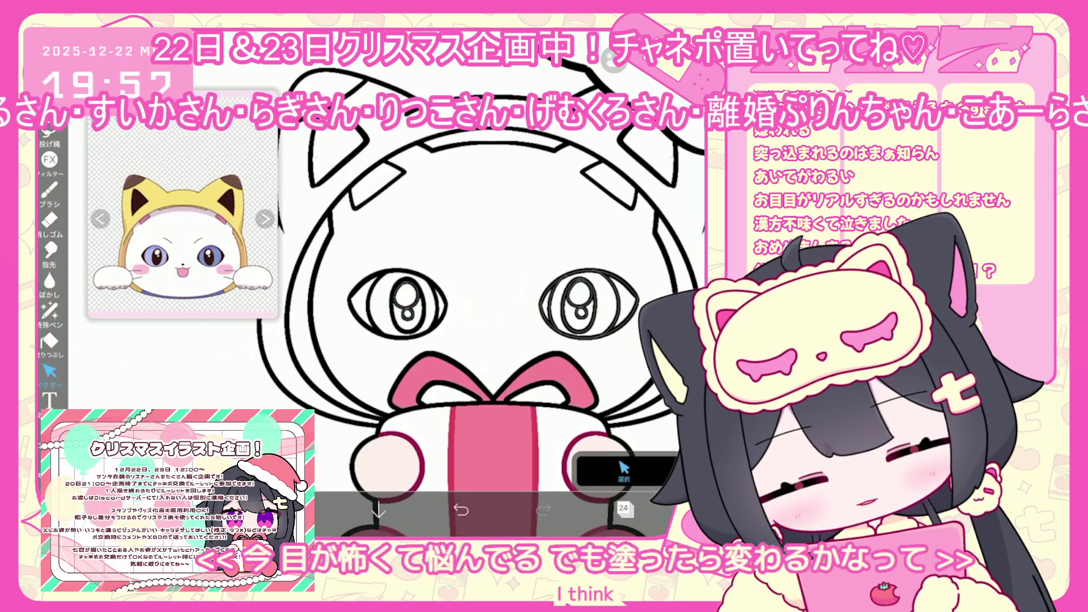
- Return to layer 23 with the freehand brush and draw a small nose at the face centre
click(623, 508)
click(623, 508)
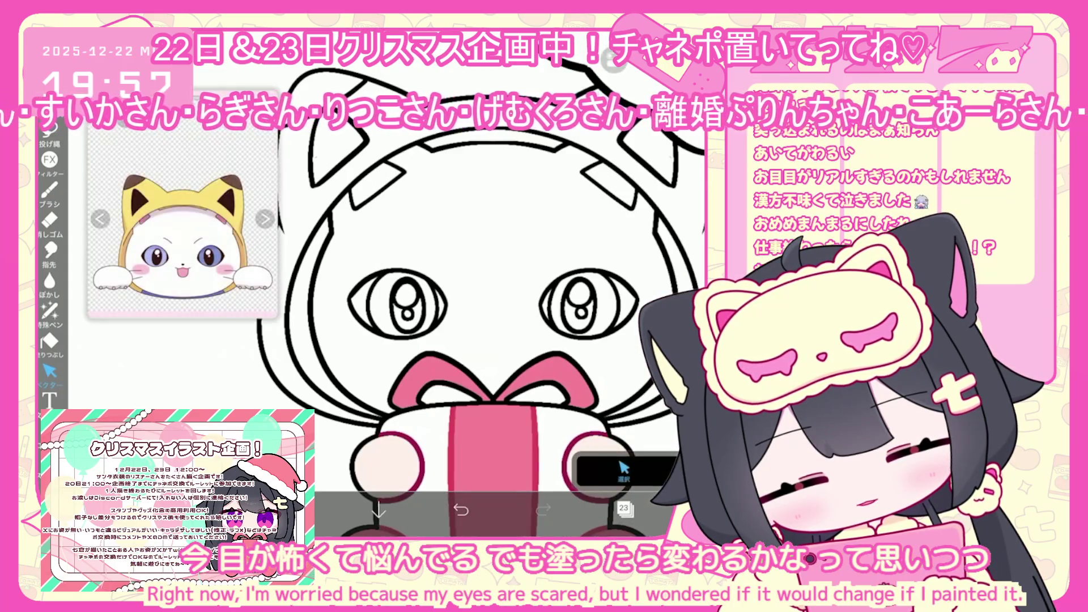
click(49, 190)
click(487, 316)
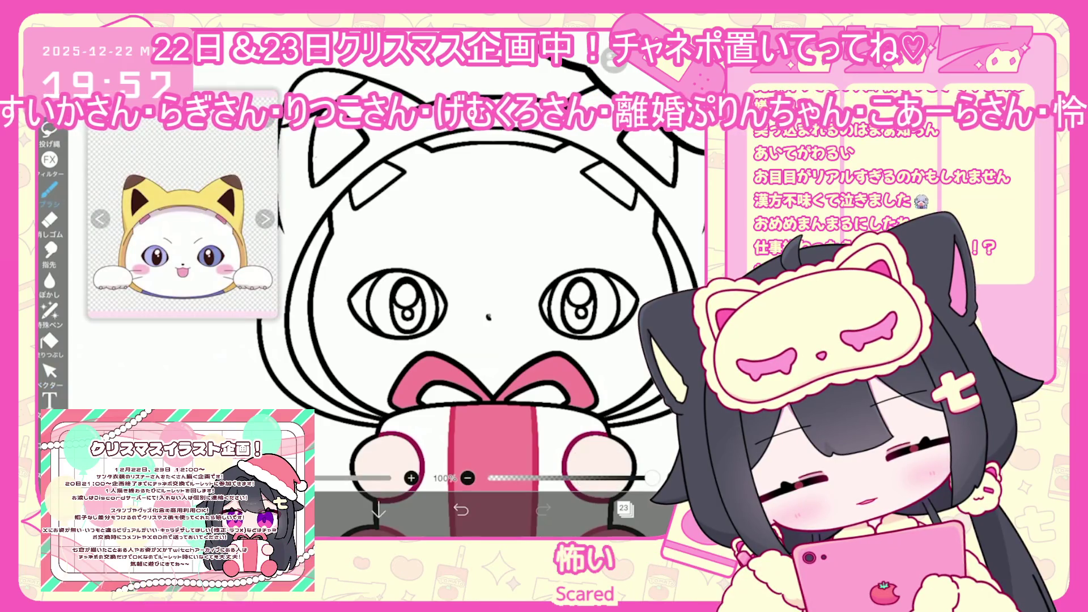
mouse_move(488, 316)
mouse_down()
mouse_move(462, 343)
mouse_move(480, 361)
mouse_up()
- Try several mouth versions under the nose, settling on a tongue-out mouth
click(461, 509)
click(461, 510)
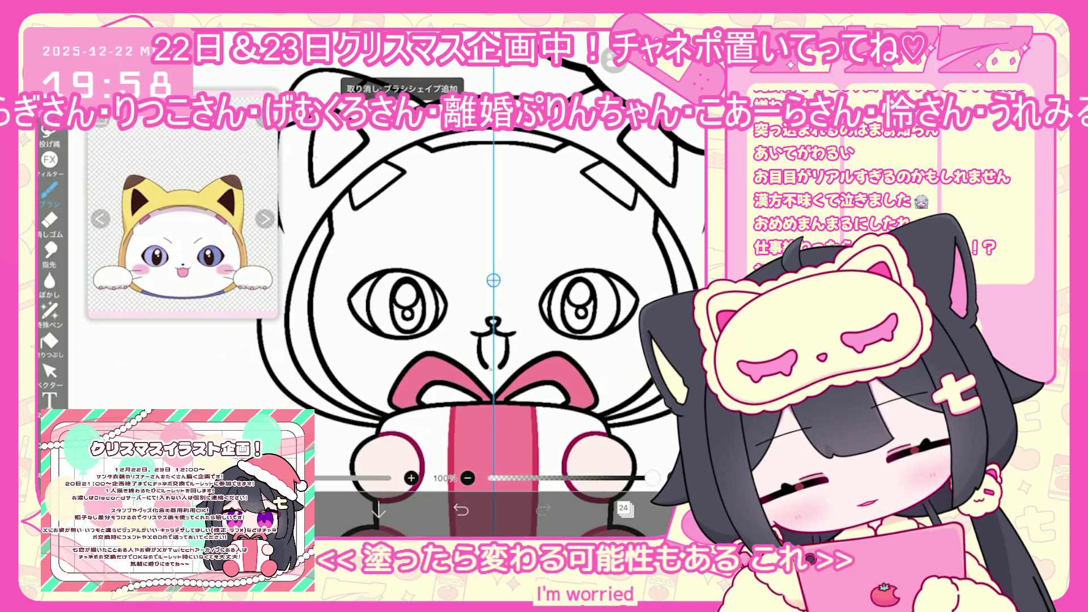
click(461, 510)
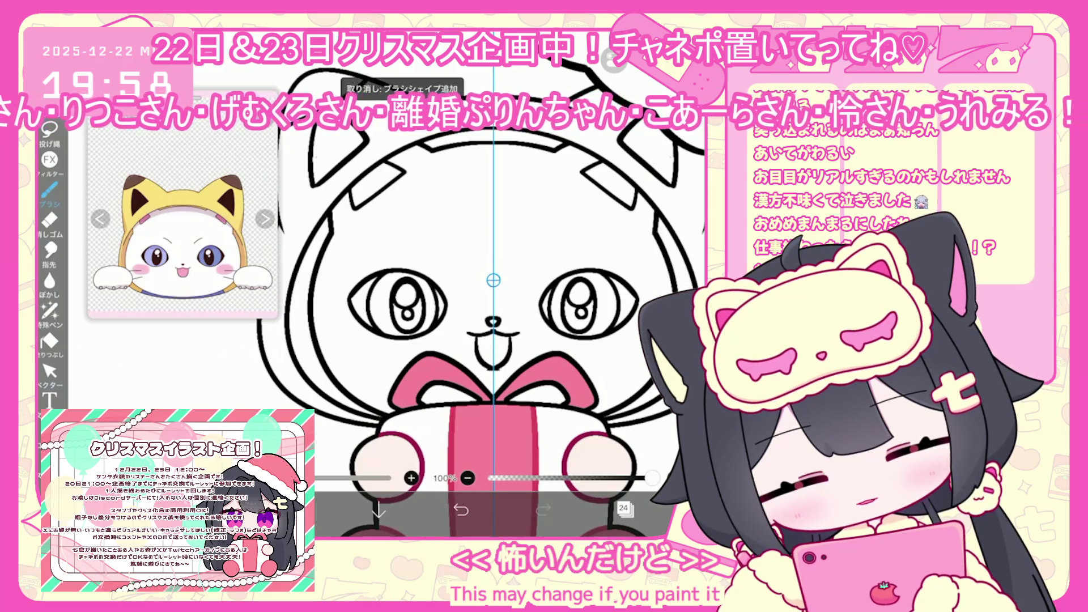
click(461, 509)
drag(475, 339, 493, 371)
scroll(493, 280, up, 3)
key(ctrl+z)
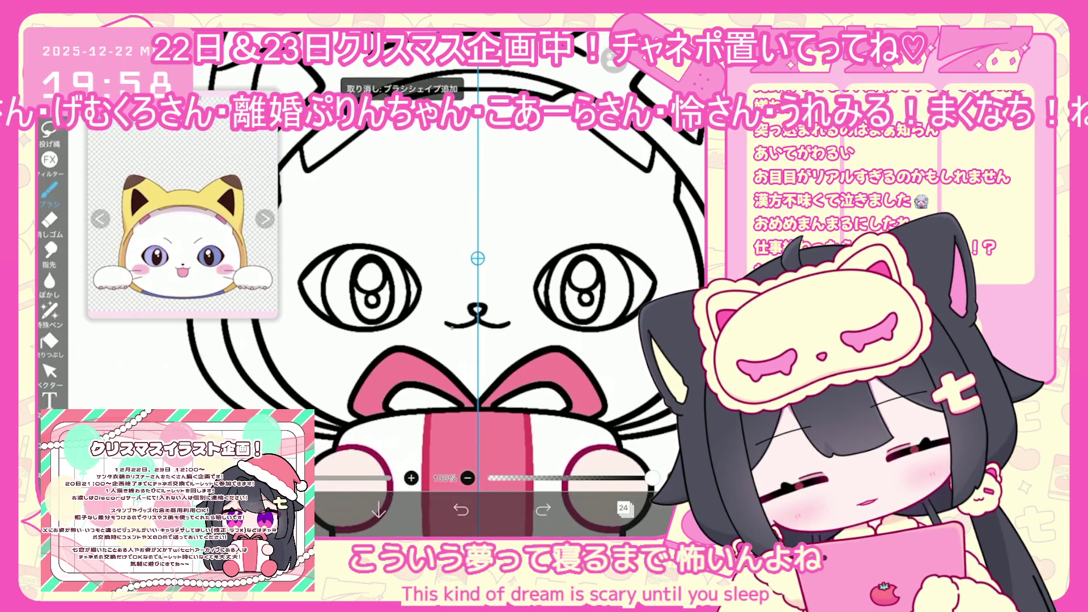
key(ctrl+z)
scroll(466, 283, down, 3)
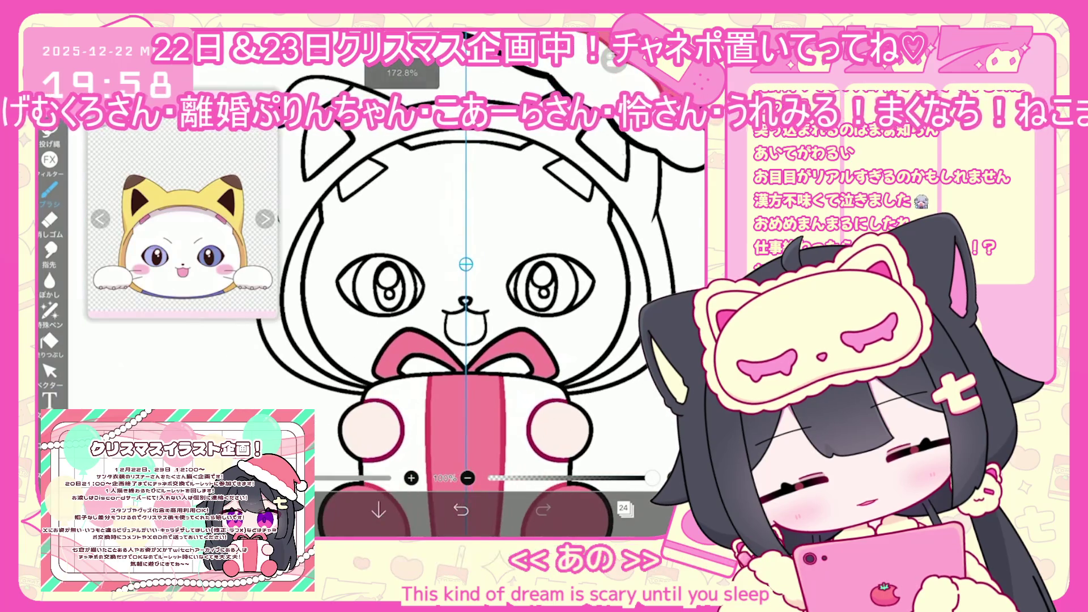
scroll(466, 283, up, 3)
key(ctrl+y)
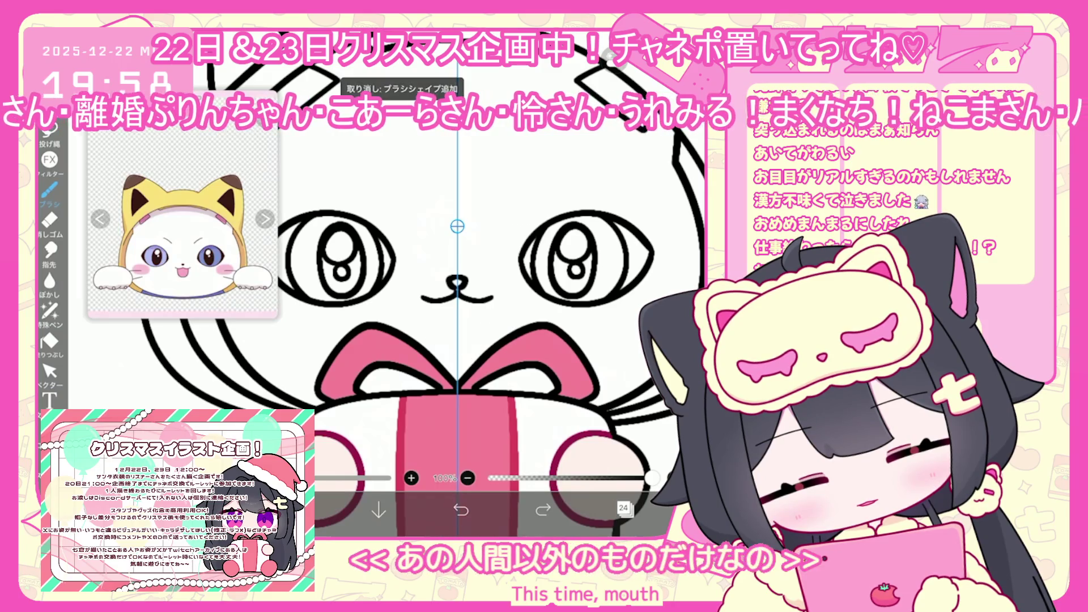
- Add symmetric fang strokes and redraw the tongue as a rounded U
drag(432, 299, 439, 333)
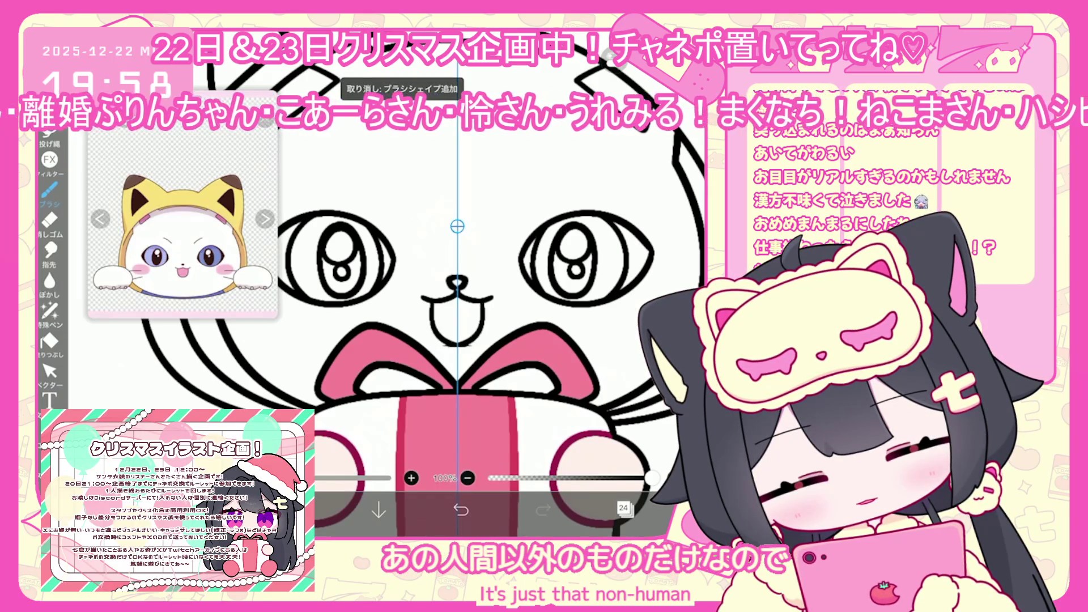
drag(432, 300, 457, 345)
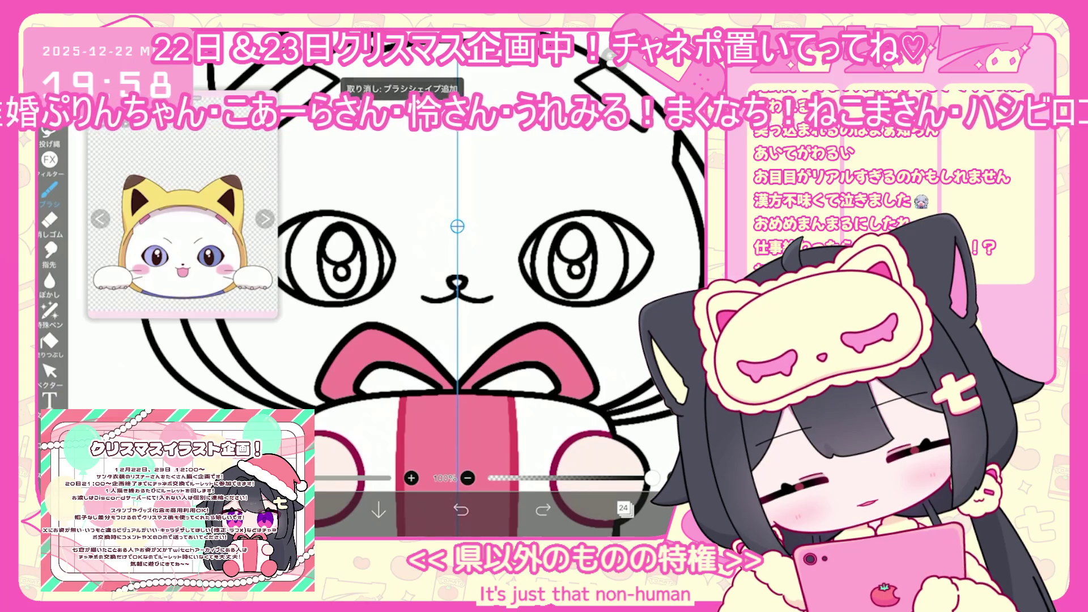
scroll(477, 295, down, 3)
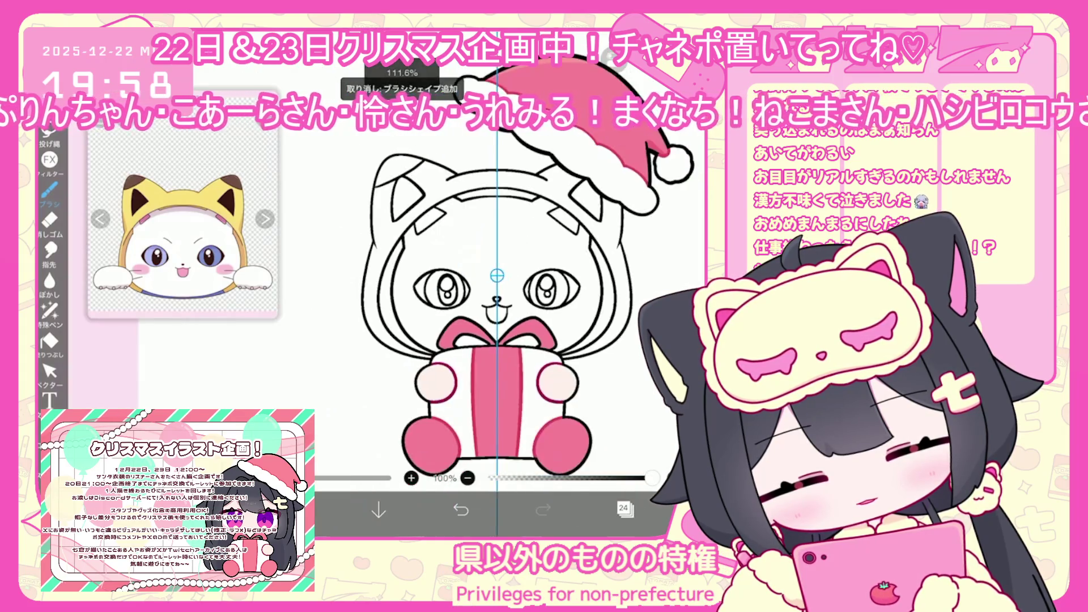
- Select the mouth, tongue and nose strokes as vectors to resize and centre the mouth
click(50, 371)
scroll(453, 255, up, 3)
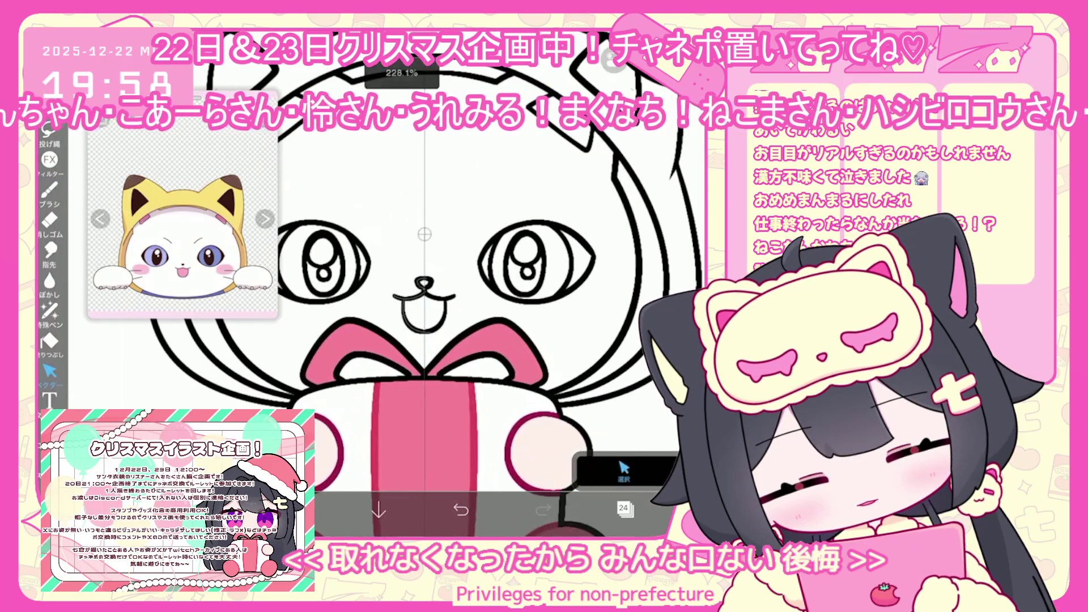
click(414, 311)
click(414, 312)
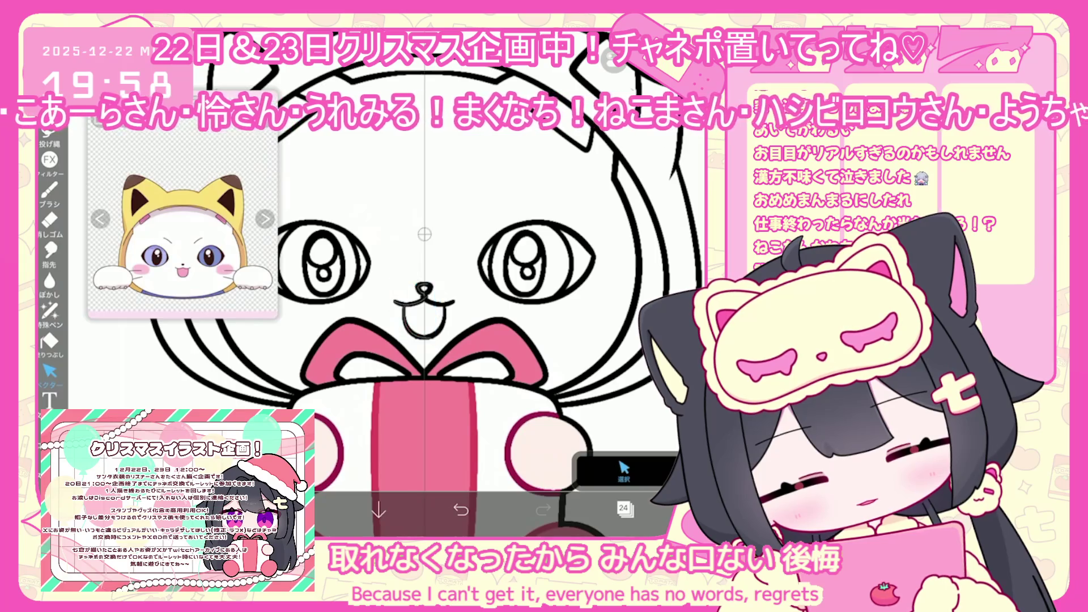
click(415, 311)
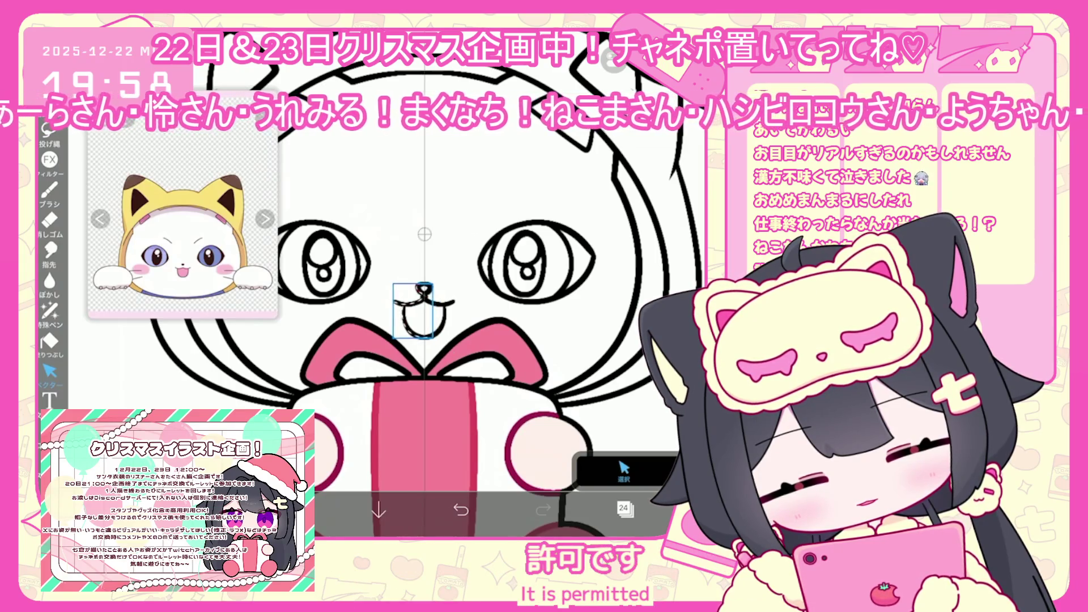
scroll(457, 272, up, 5)
click(381, 309)
scroll(385, 283, down, 5)
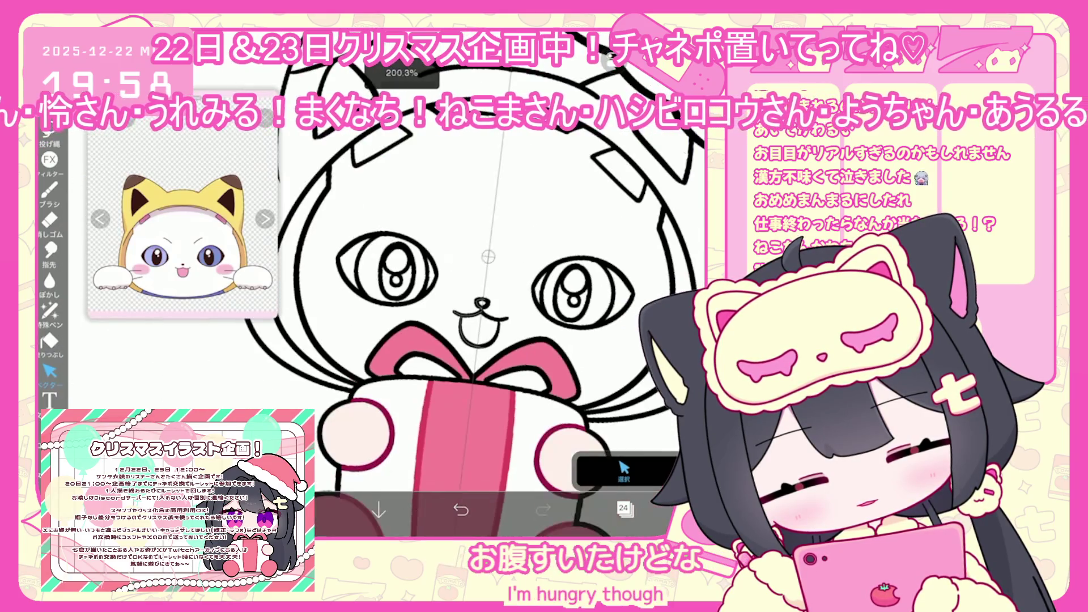
- Make layer 23 the current layer again
click(623, 508)
click(576, 301)
click(623, 508)
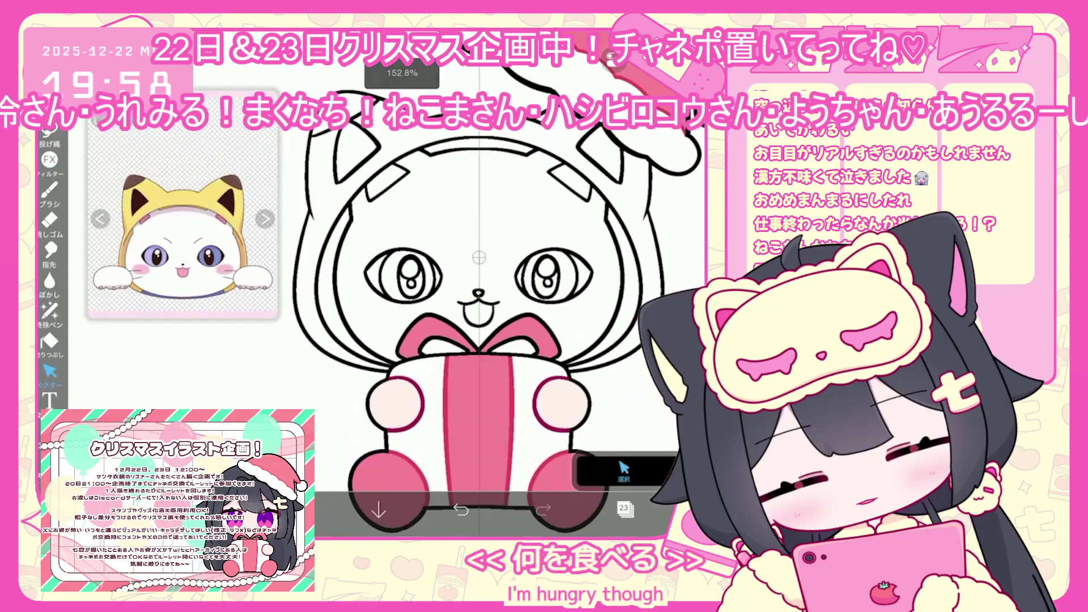
click(49, 341)
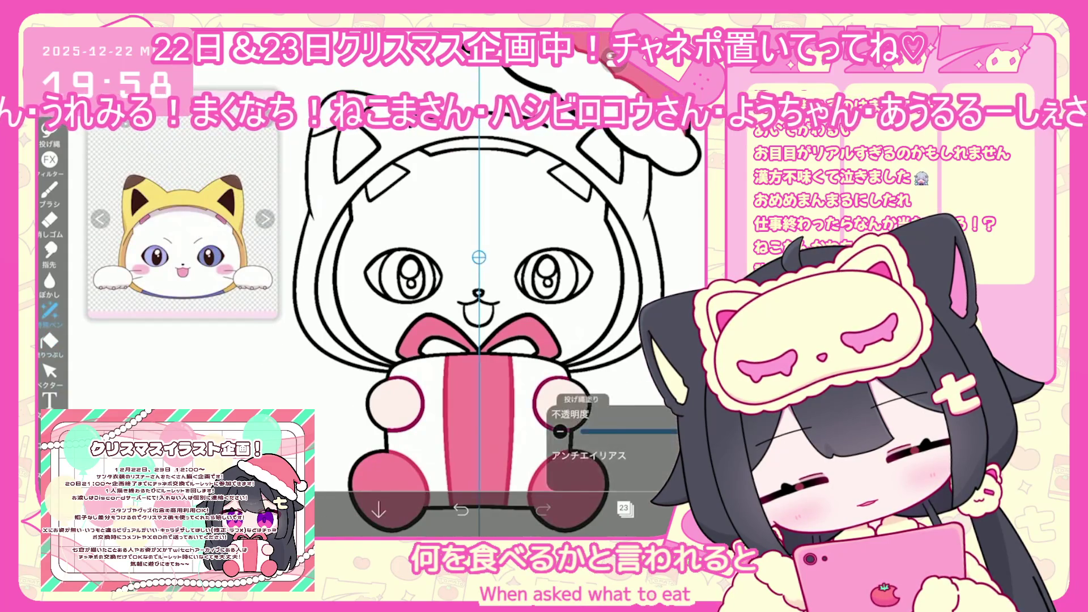
- Make layer 24 current and set up lasso filling for the blue-violet irises
scroll(478, 261, up, 2)
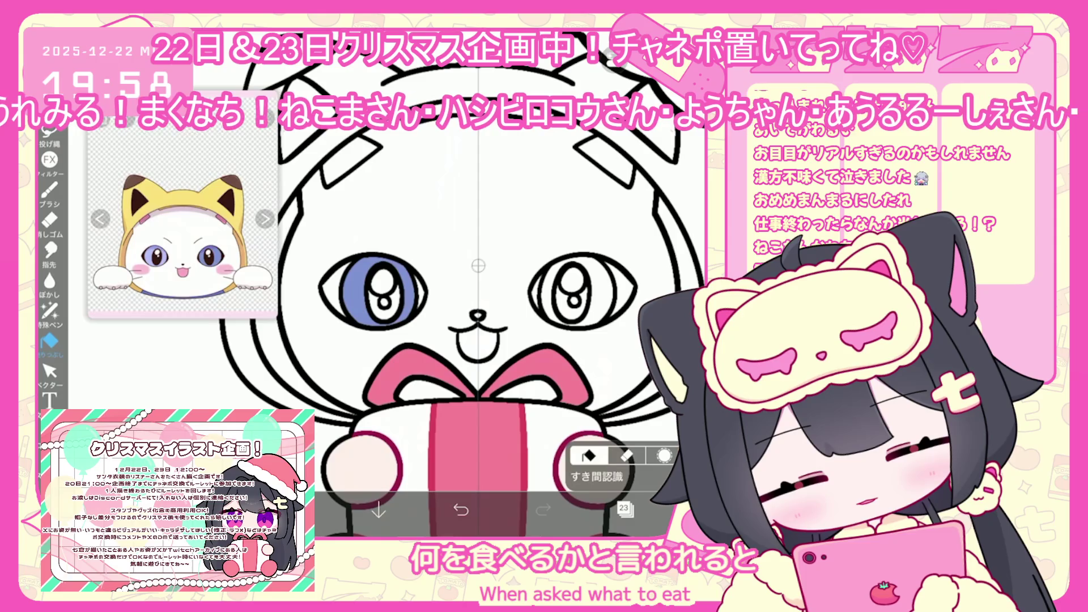
click(623, 508)
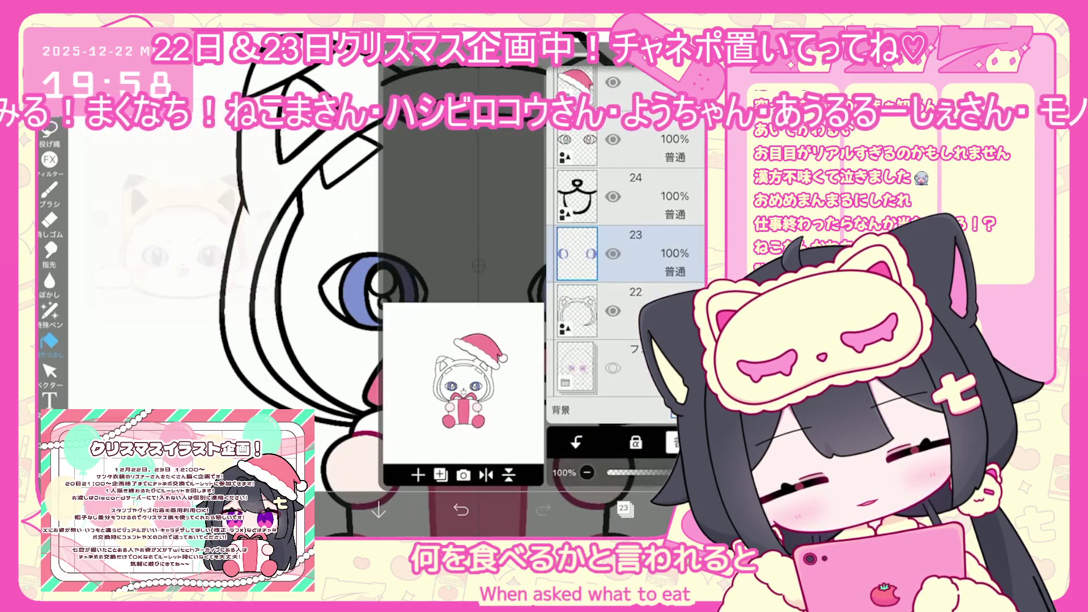
click(575, 196)
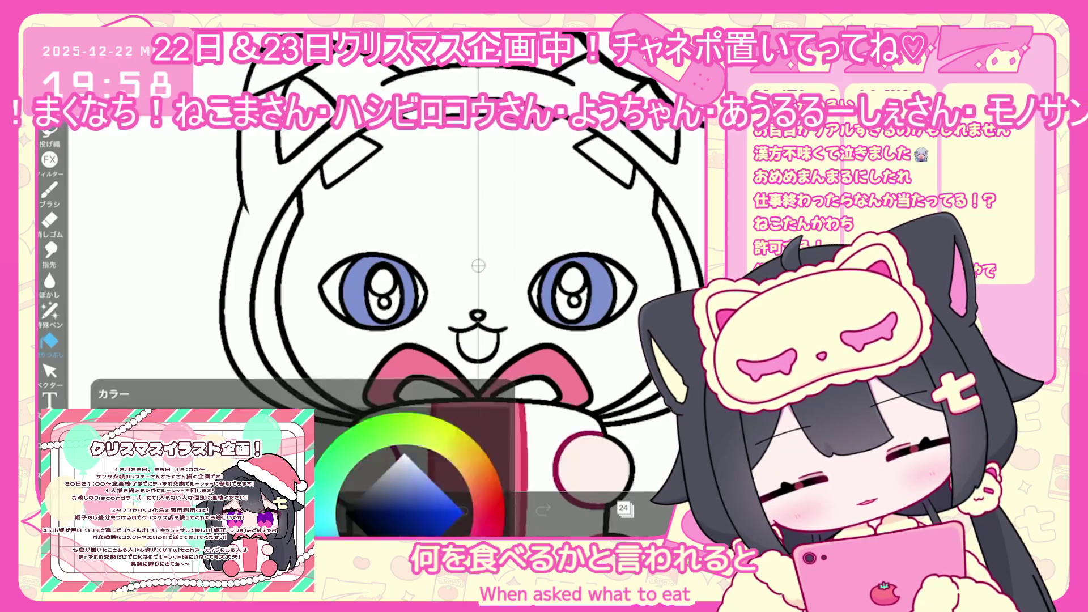
scroll(478, 283, down, 3)
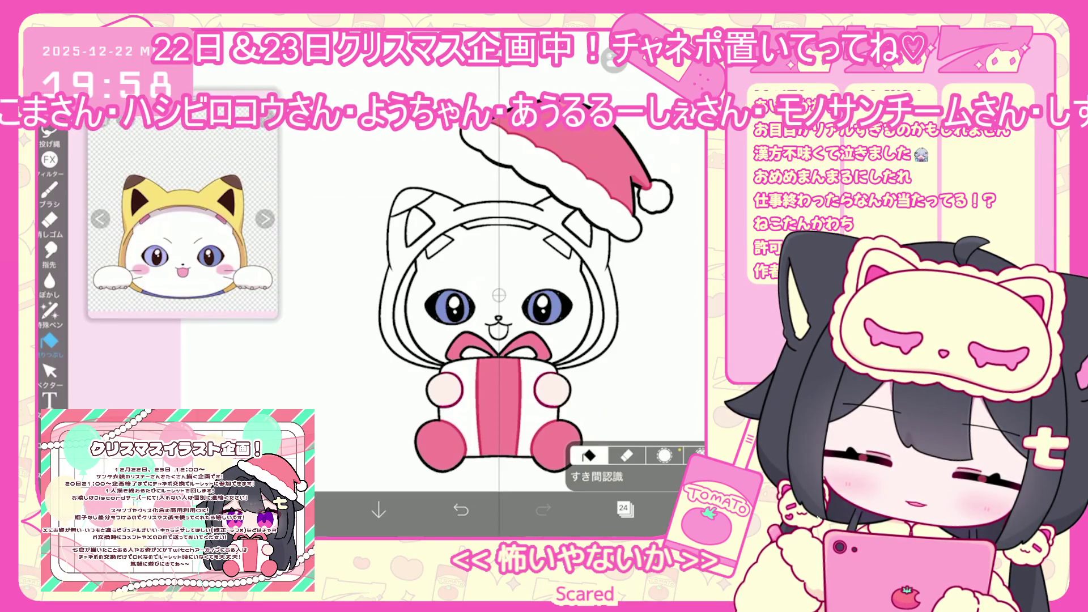
scroll(510, 295, down, 2)
scroll(595, 309, up, 3)
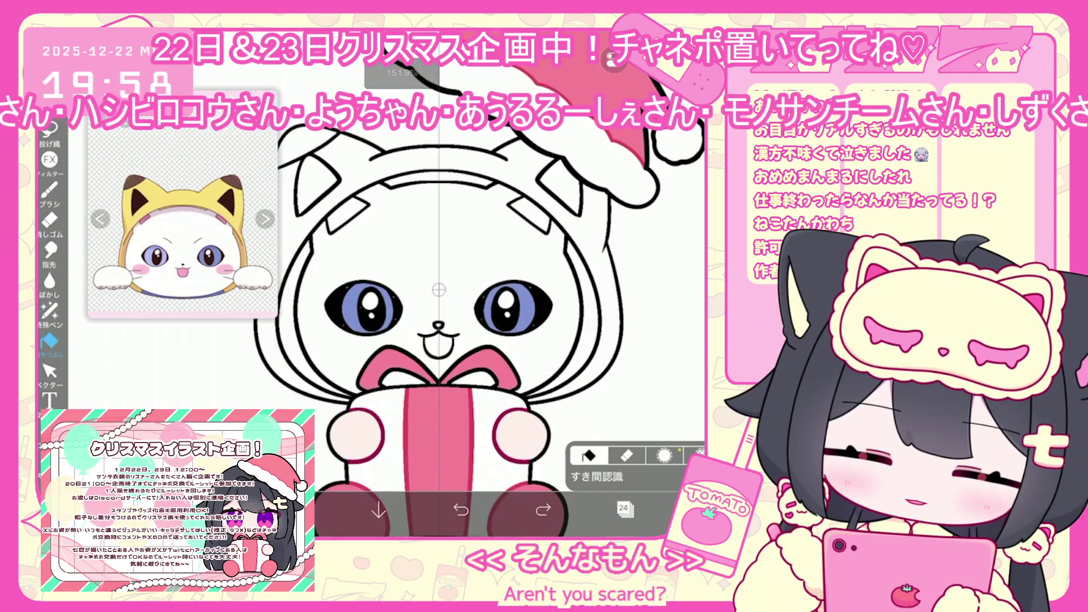
click(50, 310)
scroll(439, 290, up, 4)
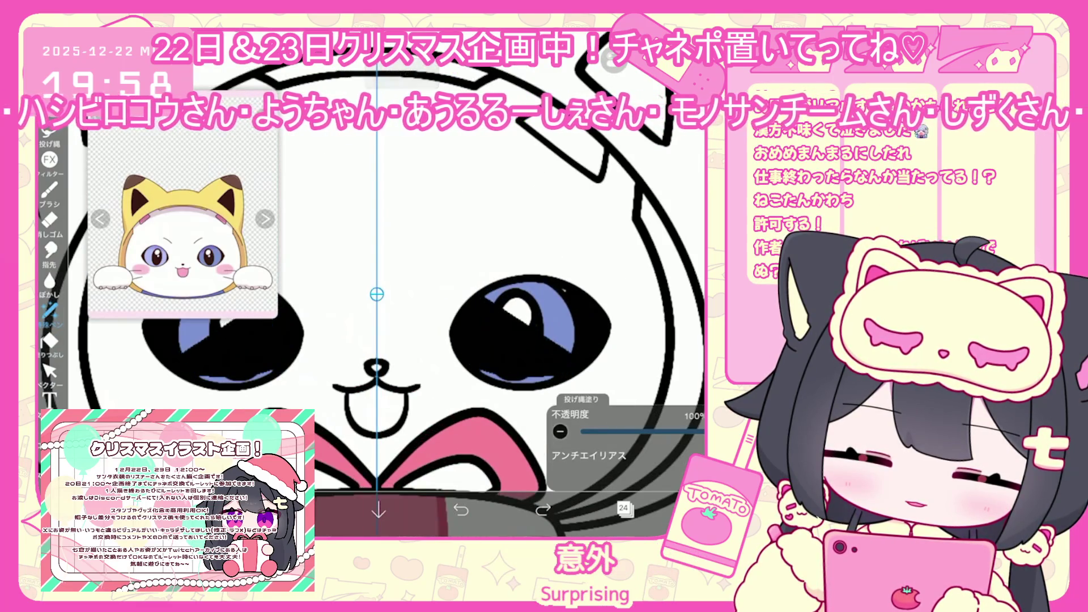
- Switch to layer 23 and undo the layer reorder and the eye fill
click(624, 509)
click(629, 300)
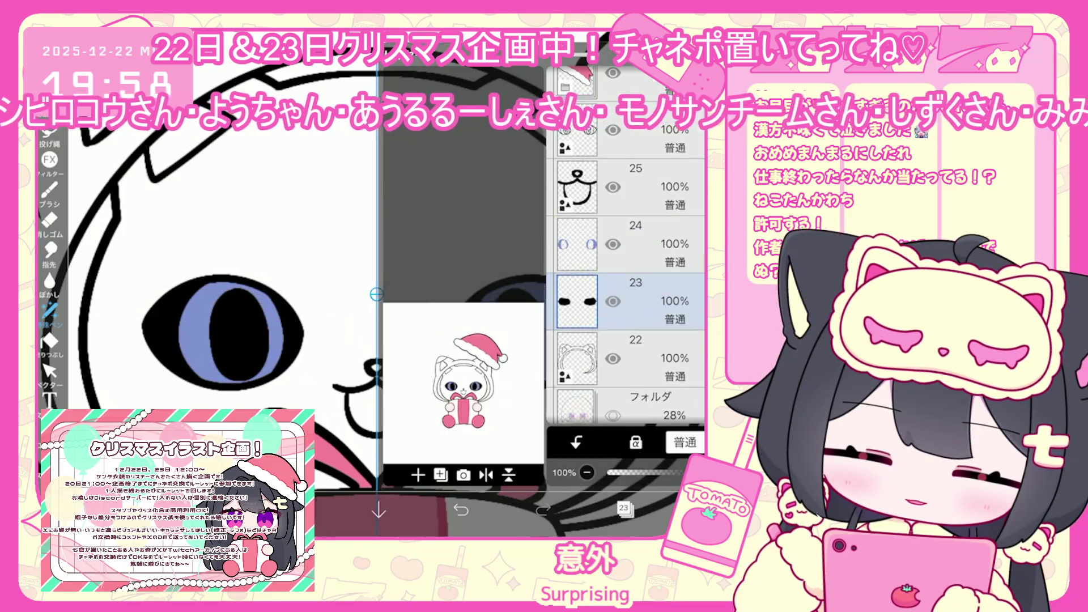
click(623, 508)
key(ctrl+z)
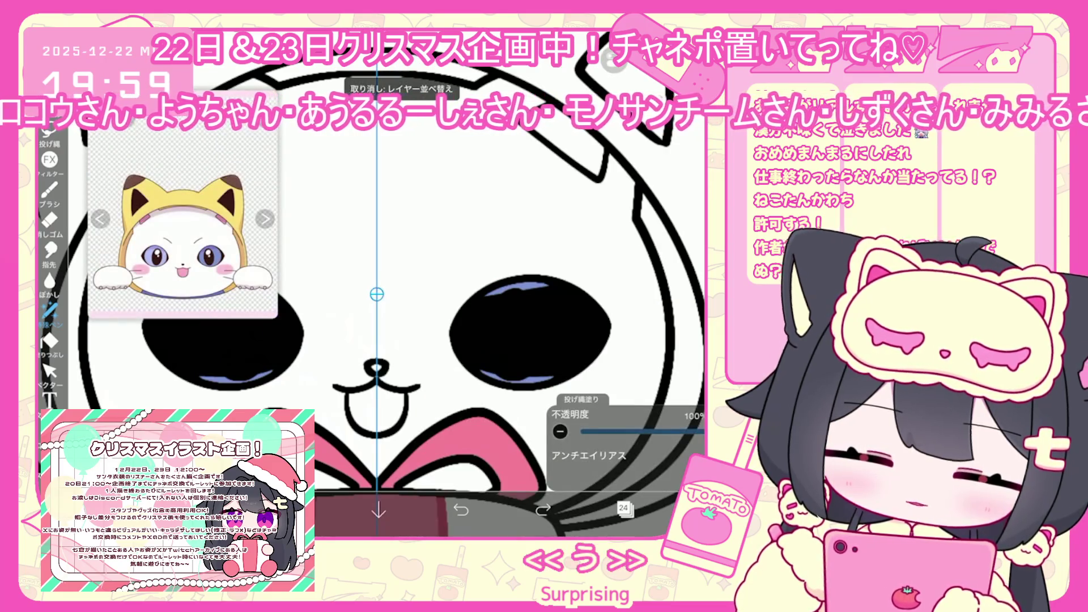
key(ctrl+z)
- Move through layer 25 to layer 27 holding the eye highlights, ready for selection
click(623, 509)
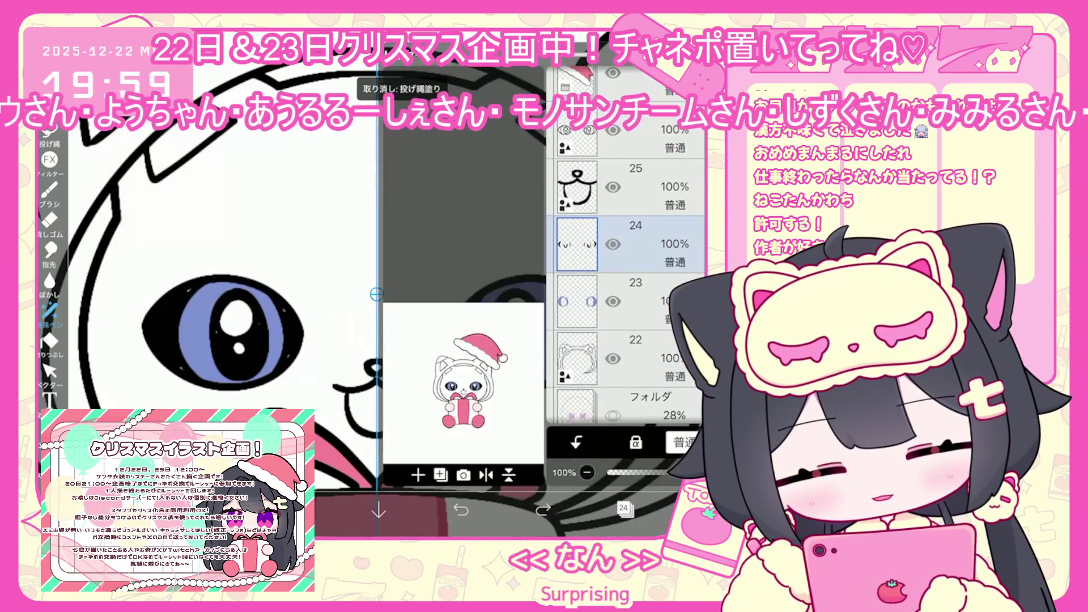
click(576, 187)
click(624, 509)
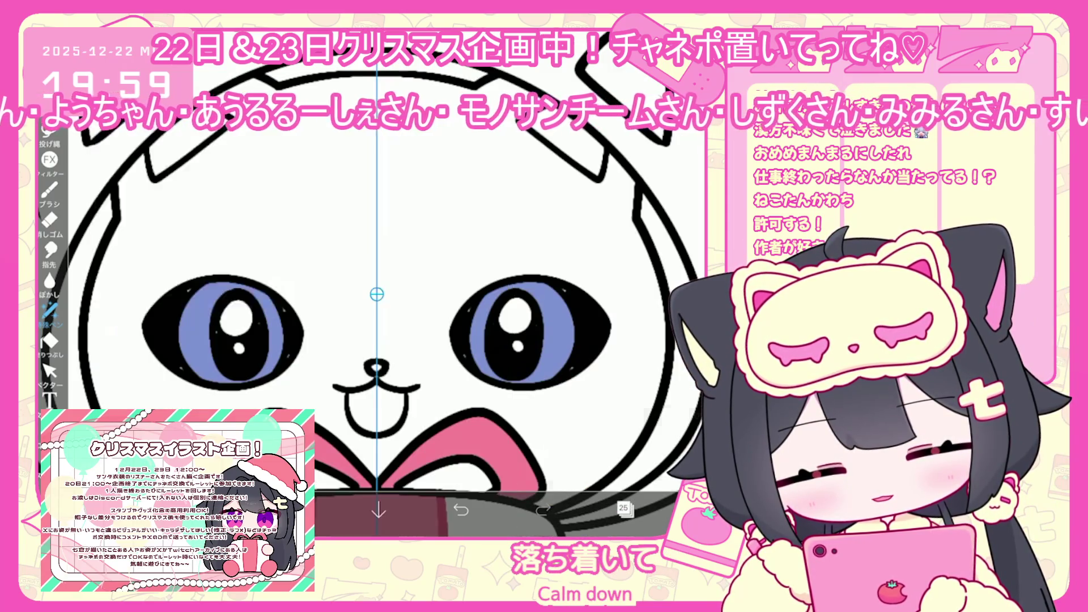
click(50, 131)
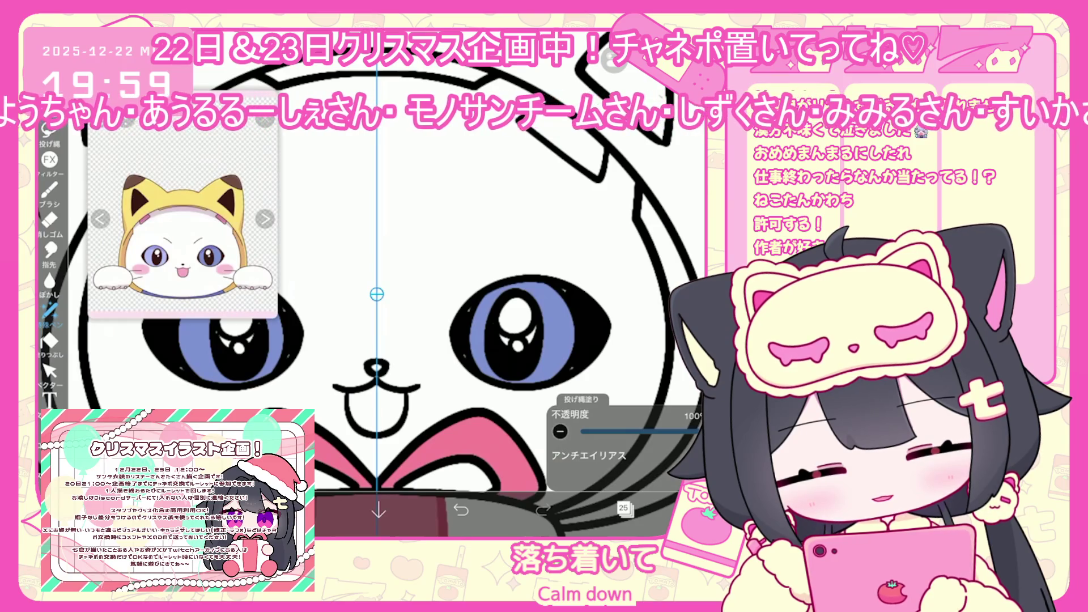
click(623, 509)
scroll(623, 255, down, 2)
click(577, 280)
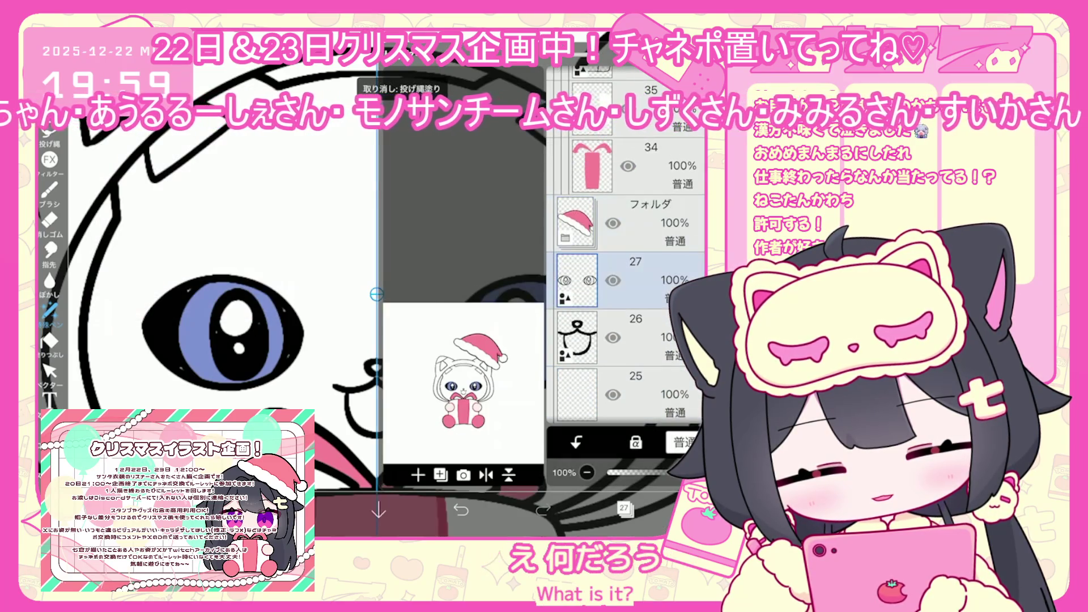
click(623, 509)
click(50, 371)
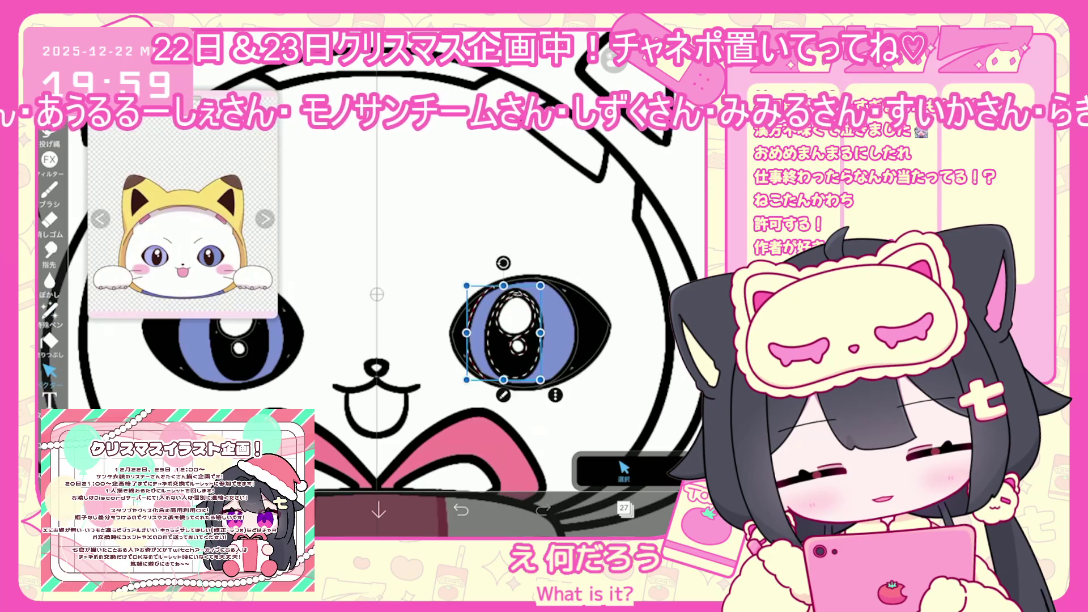
- Undo the right eye's highlight change and switch to the brush
key(ctrl+z)
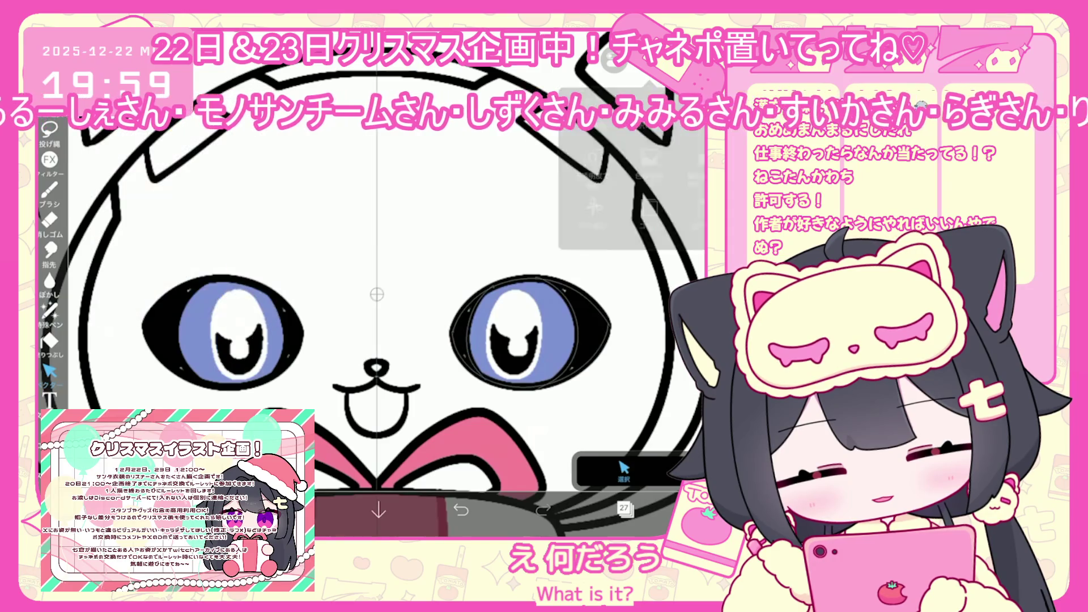
click(294, 510)
click(295, 510)
click(50, 190)
click(50, 190)
scroll(397, 284, up, 5)
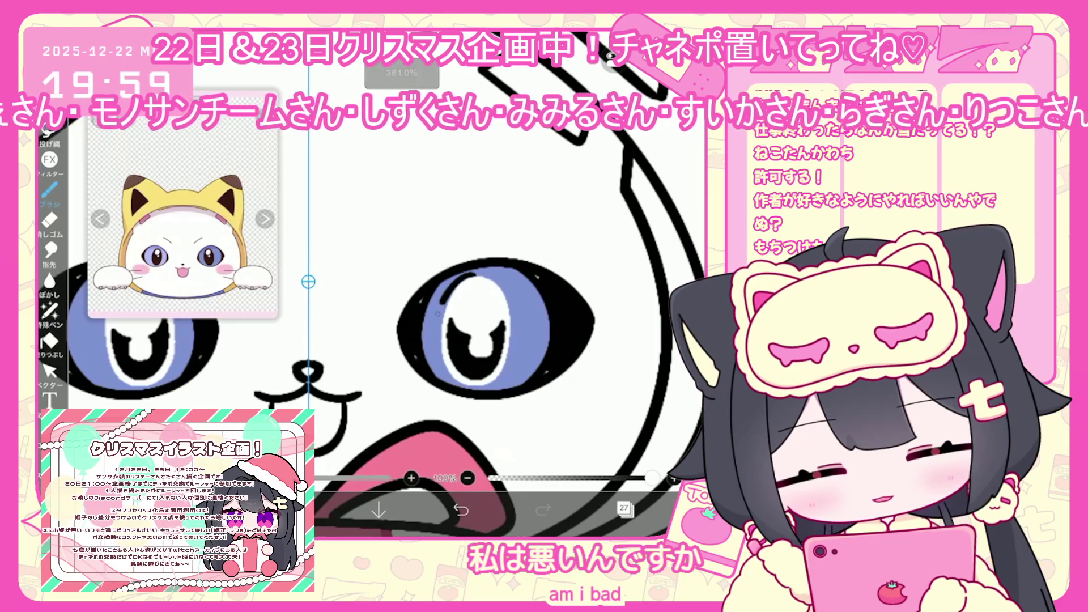
scroll(396, 283, right, 2)
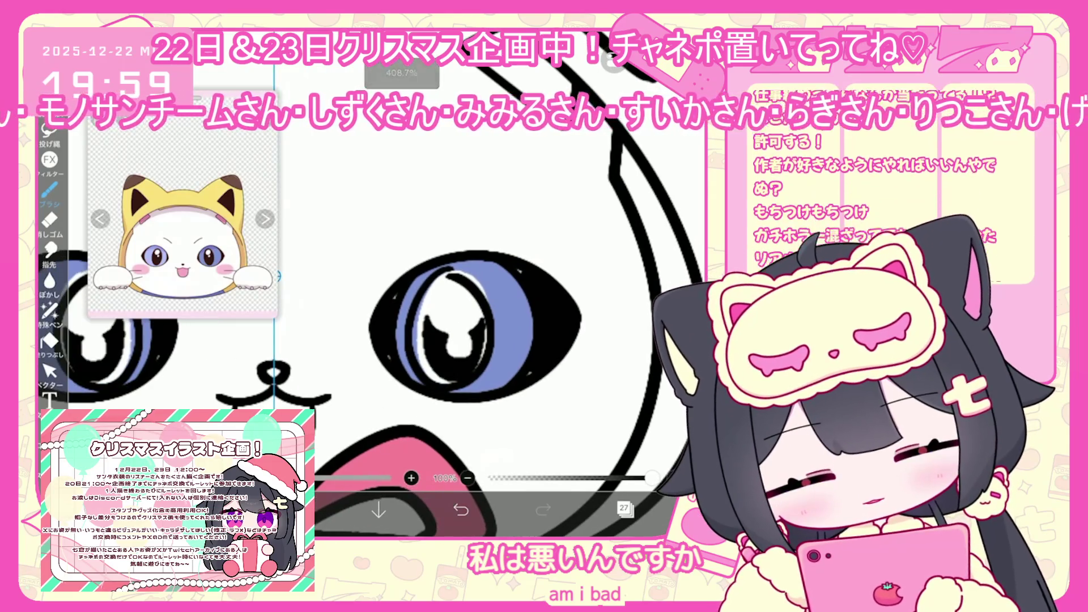
- Redraw white oval eye highlights, dropping the black-outlined attempts, and add an inner-outline stroke
key(ctrl+z)
drag(431, 284, 487, 317)
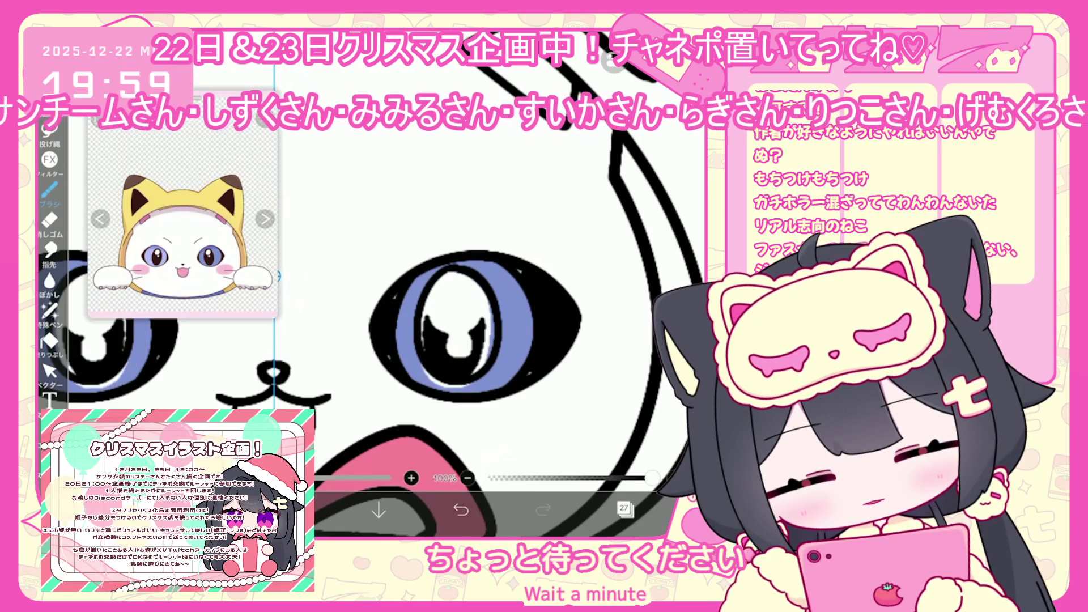
key(ctrl+z)
scroll(470, 329, up, 1)
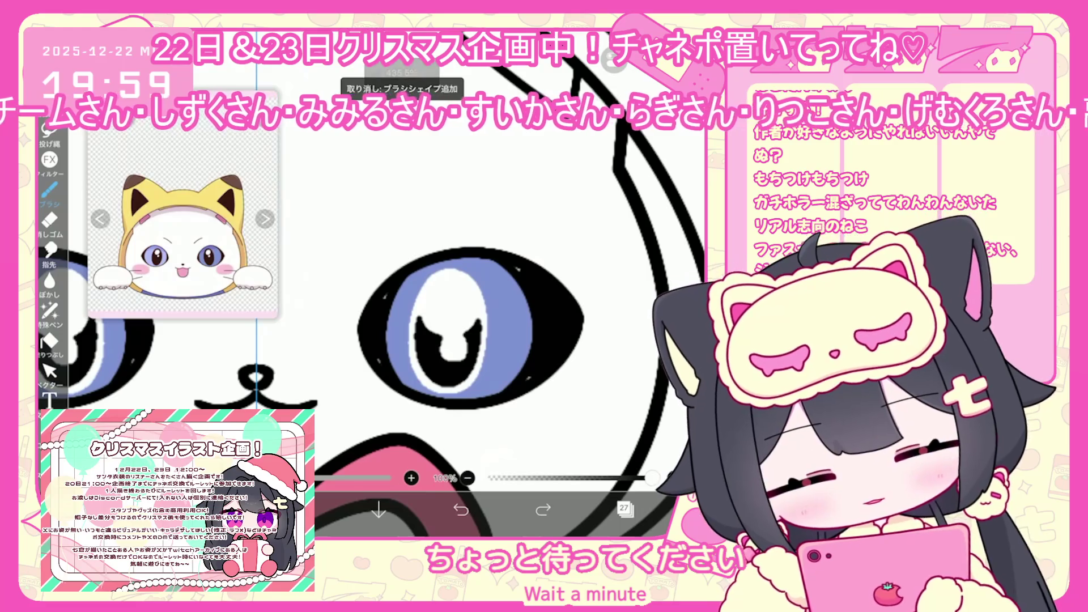
key(ctrl+z)
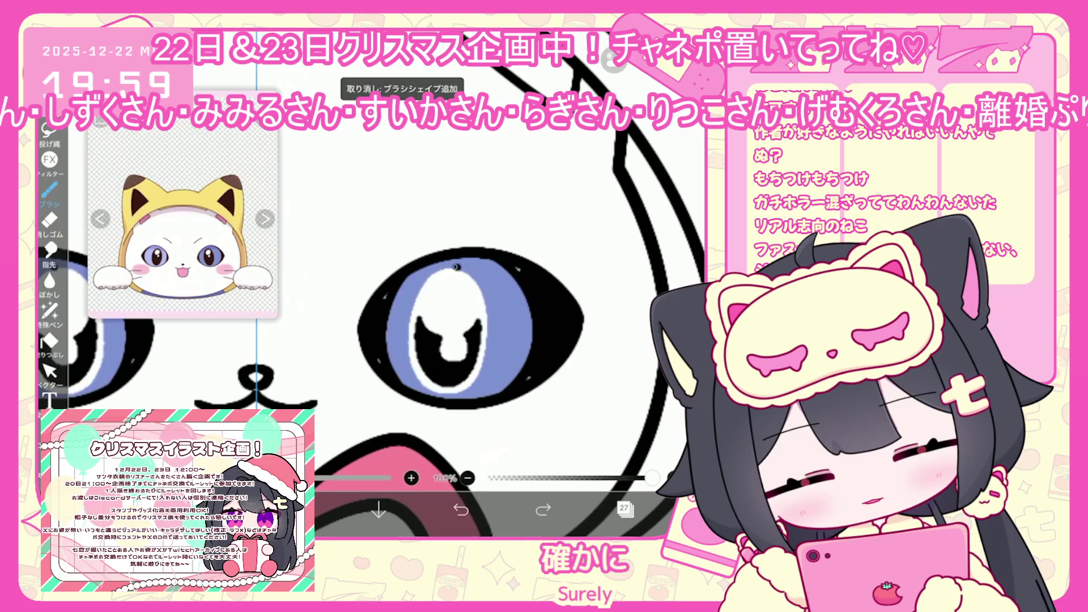
drag(448, 266, 442, 271)
key(ctrl+z)
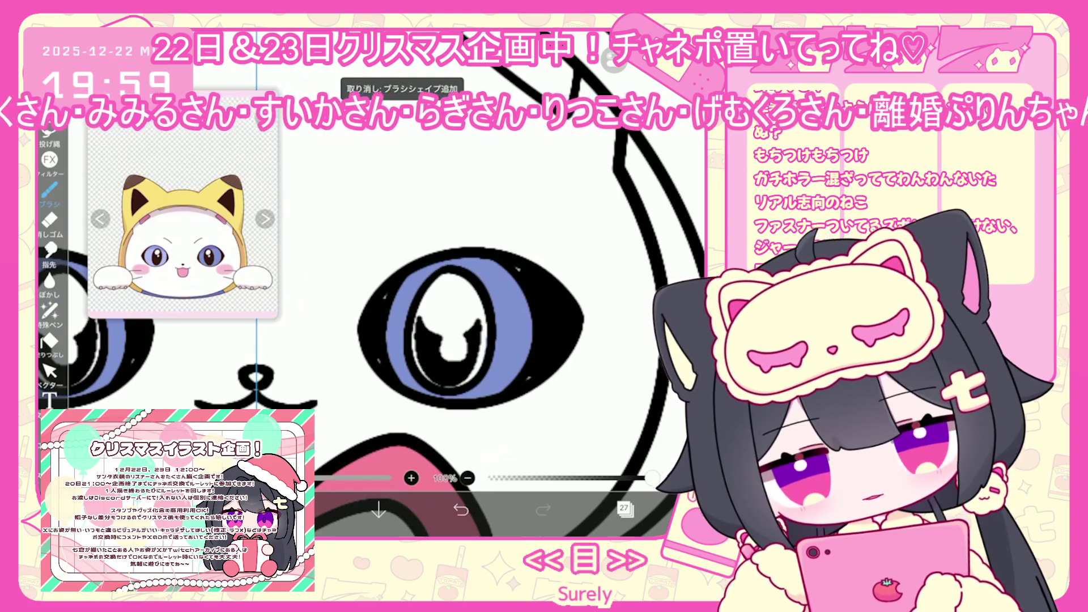
scroll(447, 351, up, 3)
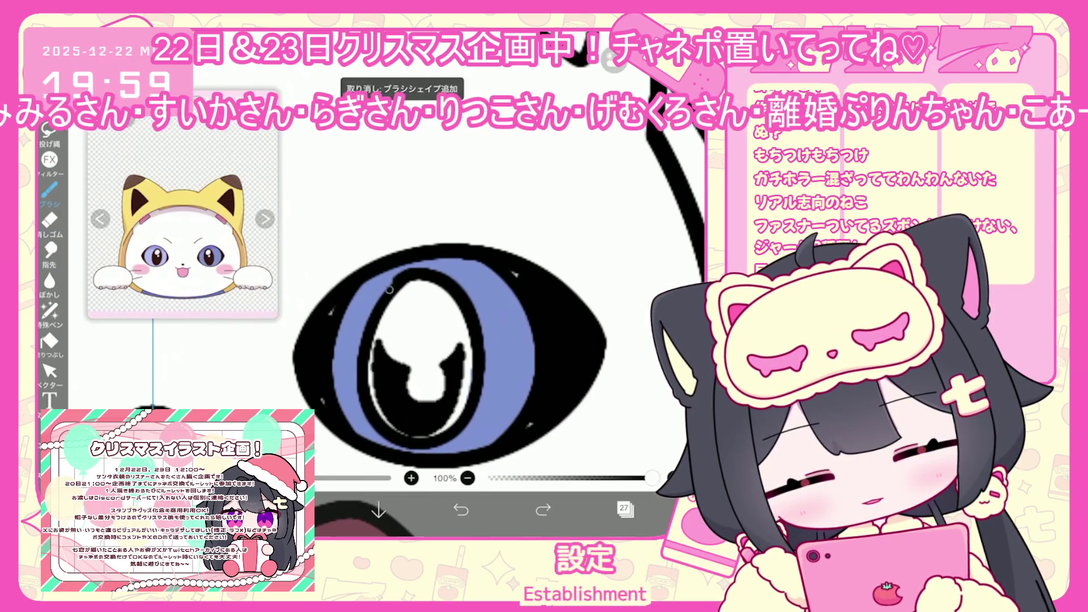
drag(404, 276, 378, 325)
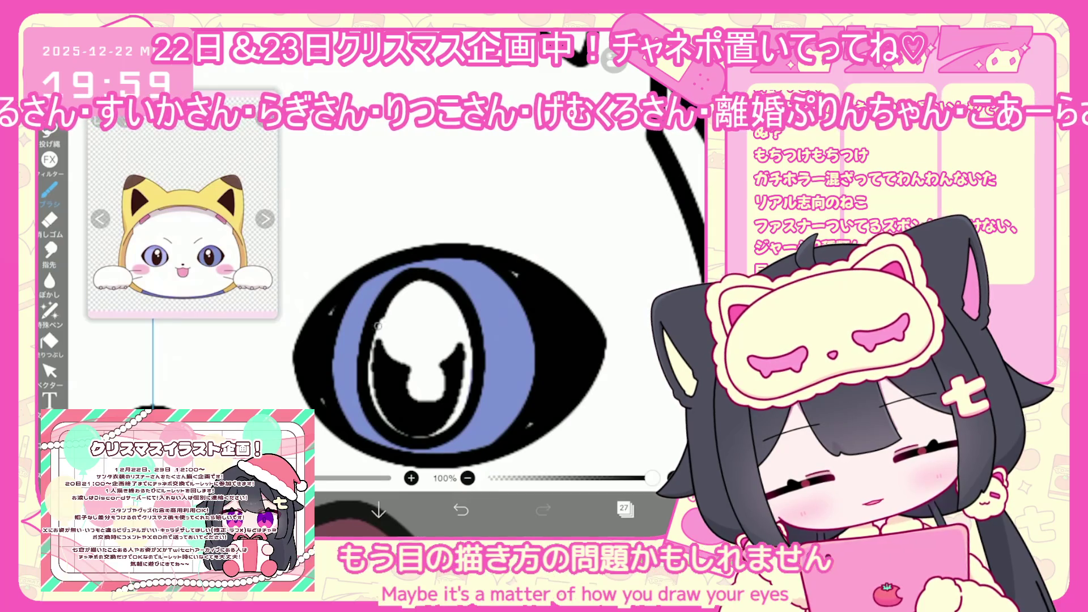
scroll(378, 326, down, 4)
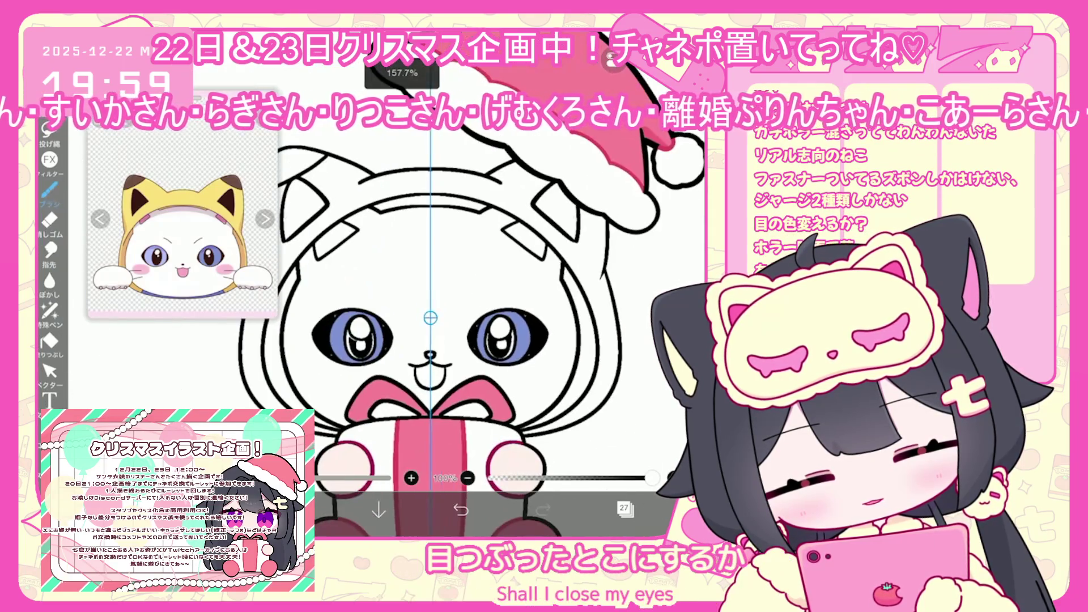
- Hide the open-eye layers' folder and add a new vector layer above layer 23
click(625, 510)
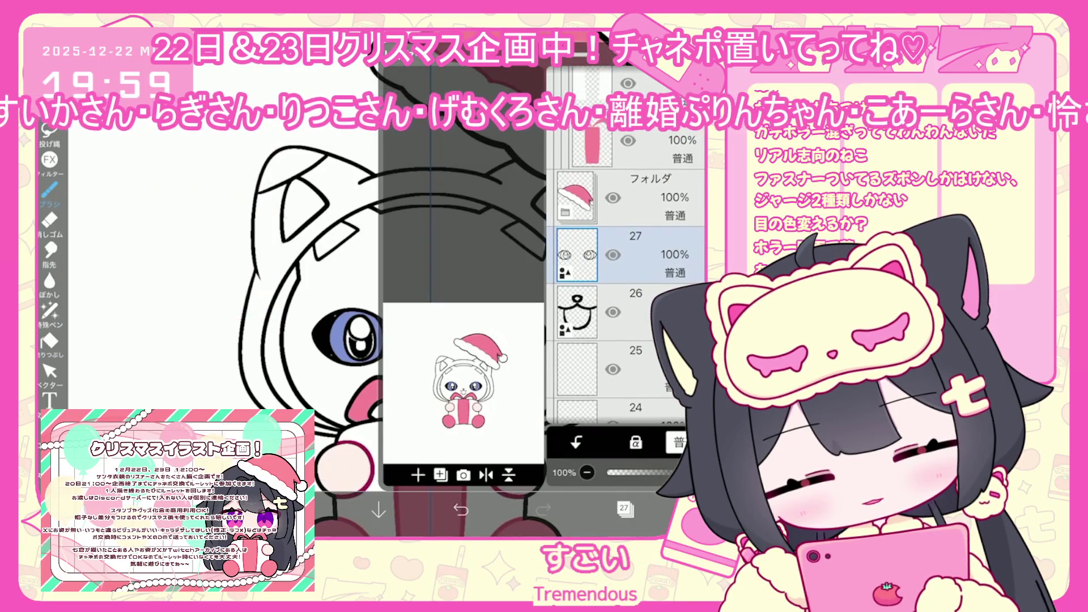
click(623, 311)
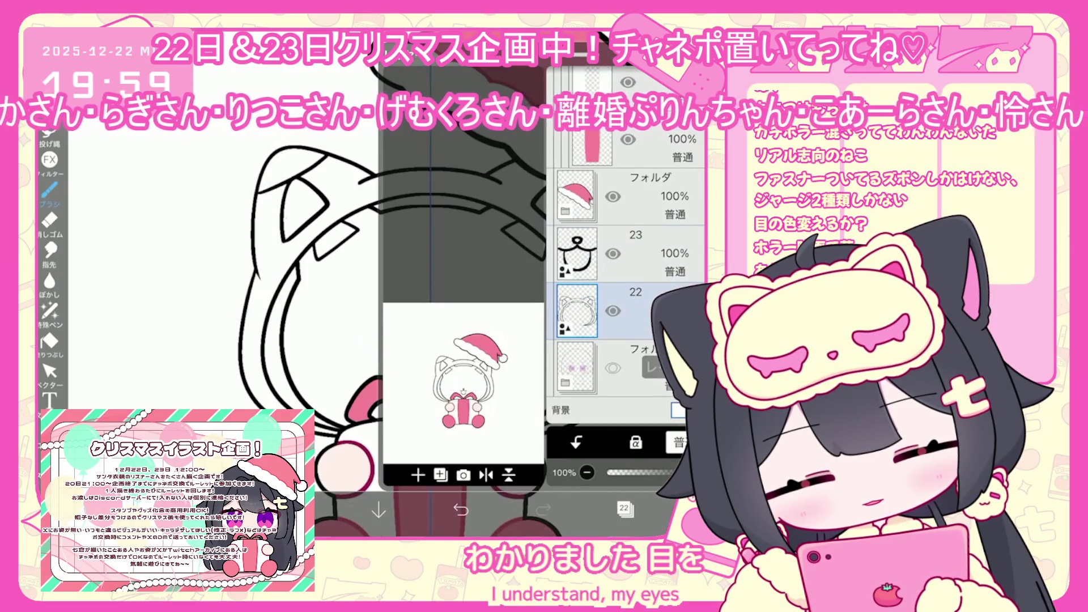
click(417, 475)
click(431, 371)
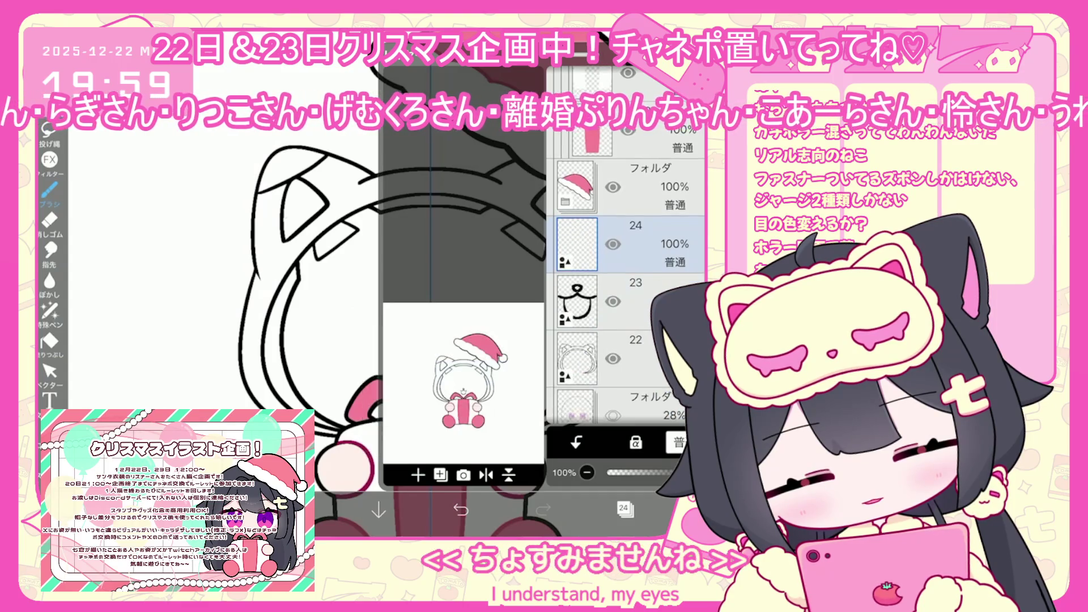
click(623, 508)
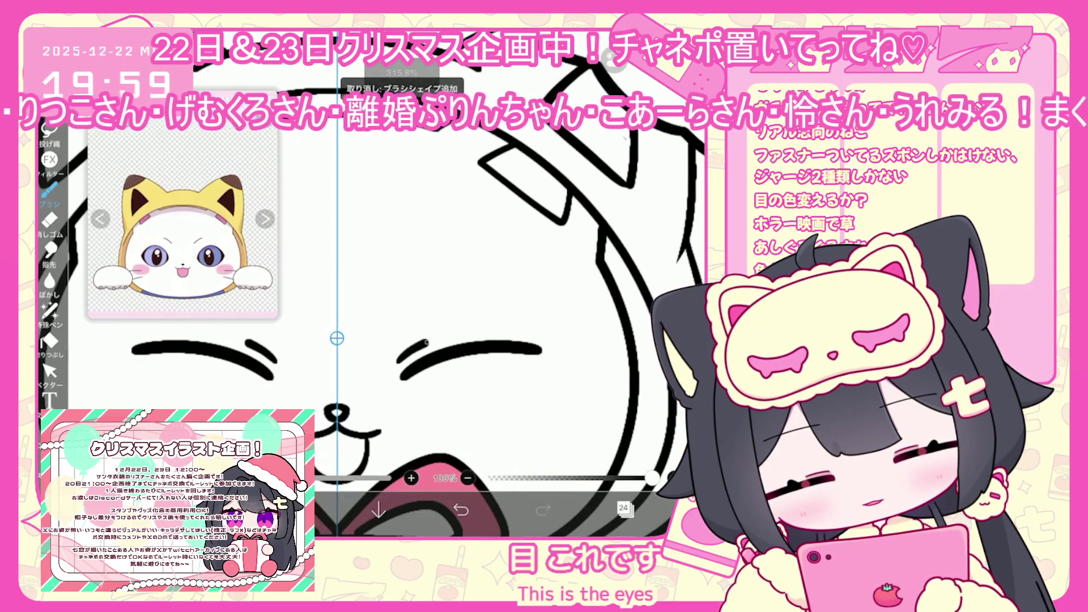
- Draw curved closed-eye strokes, undoing stray marks, and select the right eye stroke
key(ctrl+z)
click(400, 363)
key(ctrl+z)
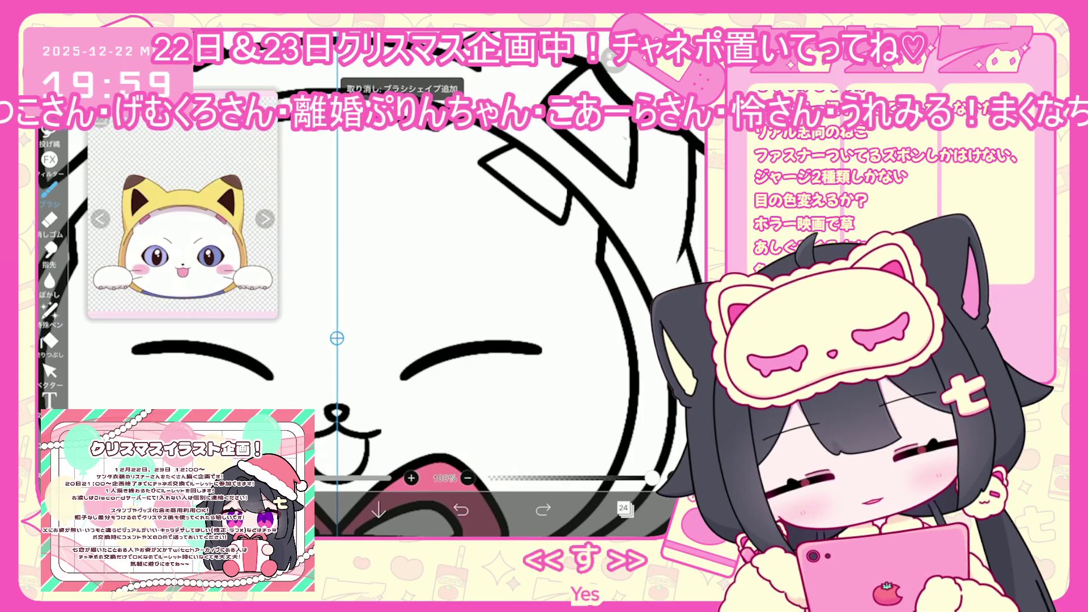
scroll(493, 317, down, 5)
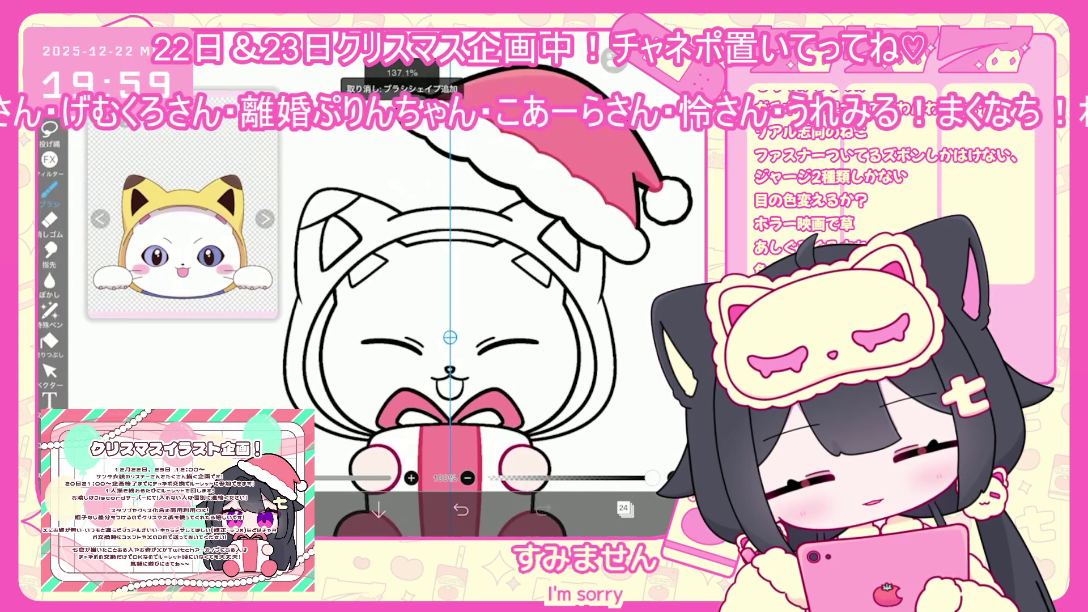
click(49, 371)
scroll(493, 317, up, 3)
mouse_move(473, 289)
mouse_down()
mouse_move(567, 347)
mouse_move(506, 318)
mouse_move(563, 320)
mouse_up()
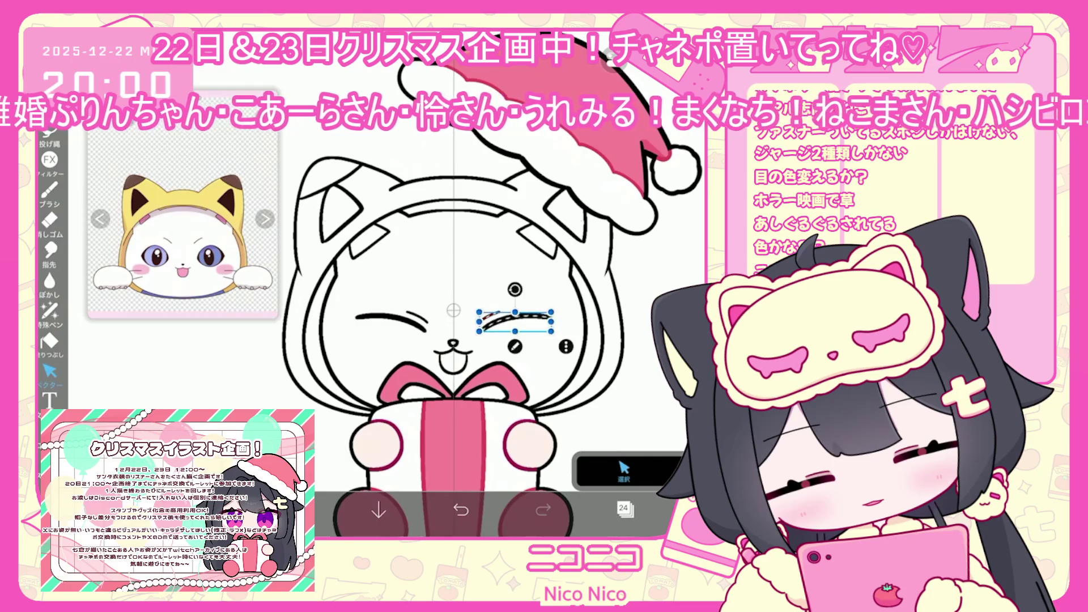
- Nudge the right eye stroke, then shift the mouth stroke slightly up-left on layer 23
drag(516, 322, 519, 320)
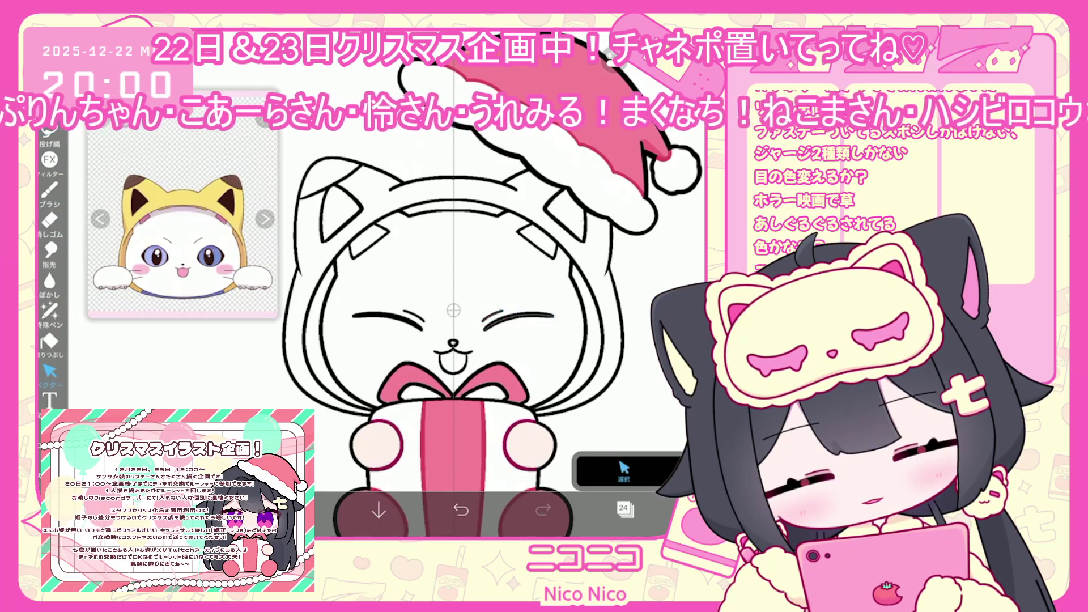
click(623, 508)
click(623, 300)
click(623, 508)
click(448, 356)
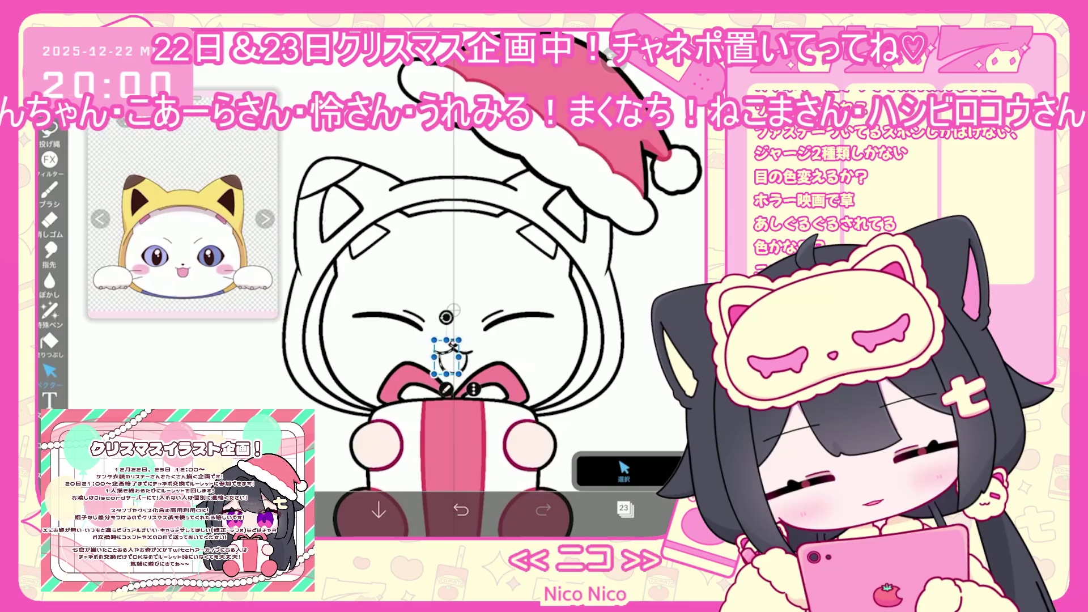
drag(446, 357, 443, 352)
scroll(453, 340, up, 10)
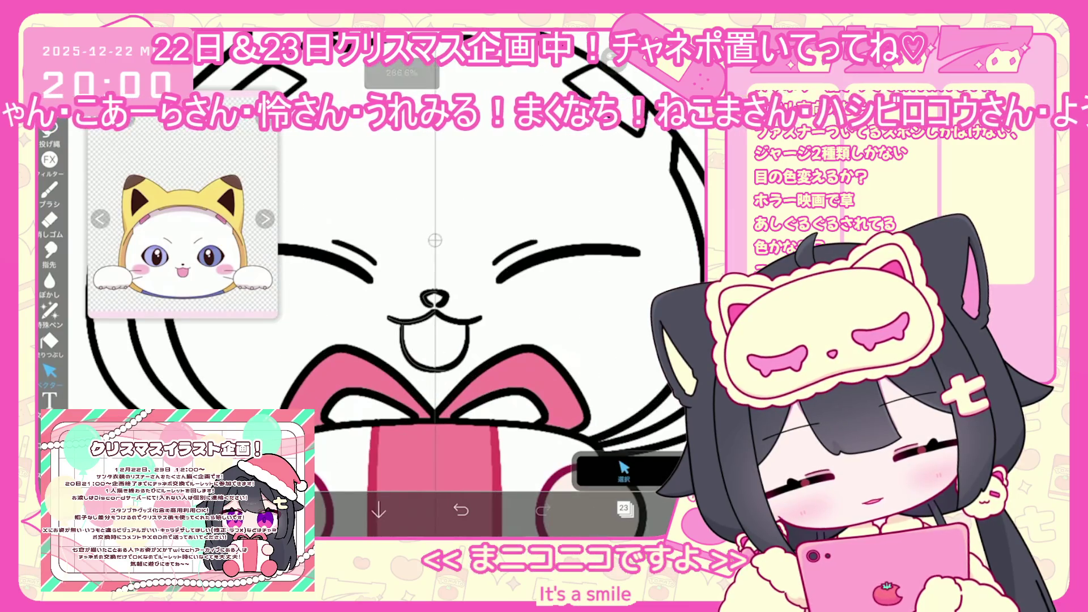
click(432, 290)
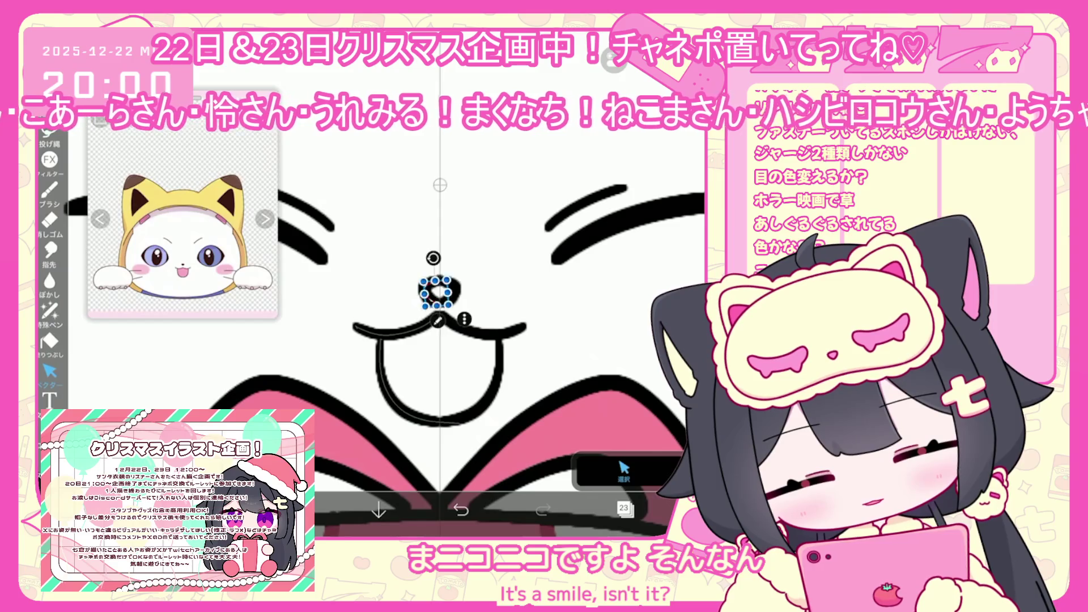
scroll(453, 340, down, 10)
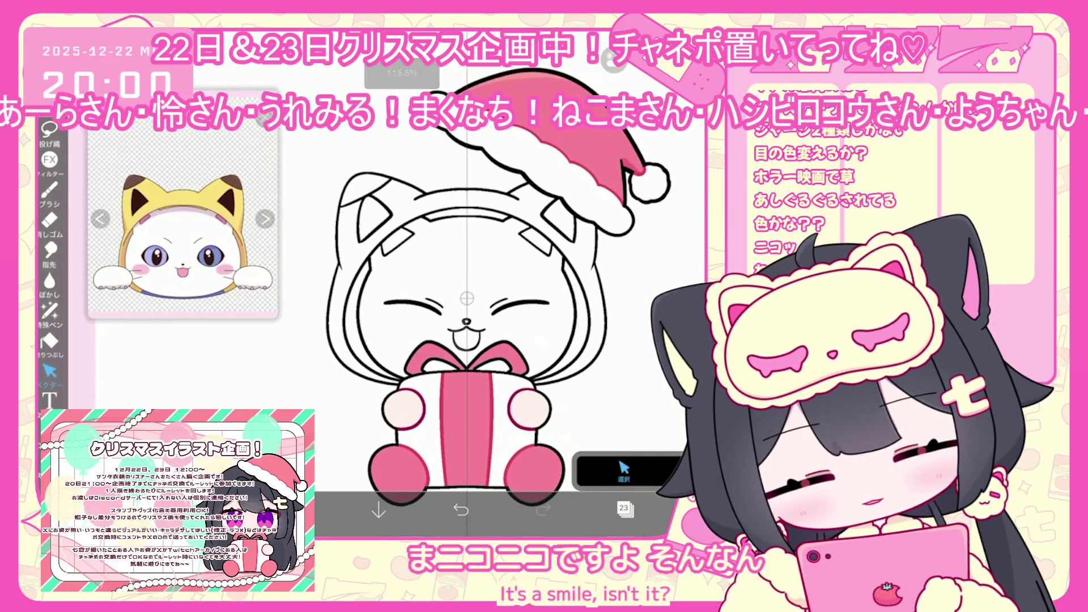
- Merge the mouth into layer 22 and move the cat head about 26px lower
click(623, 508)
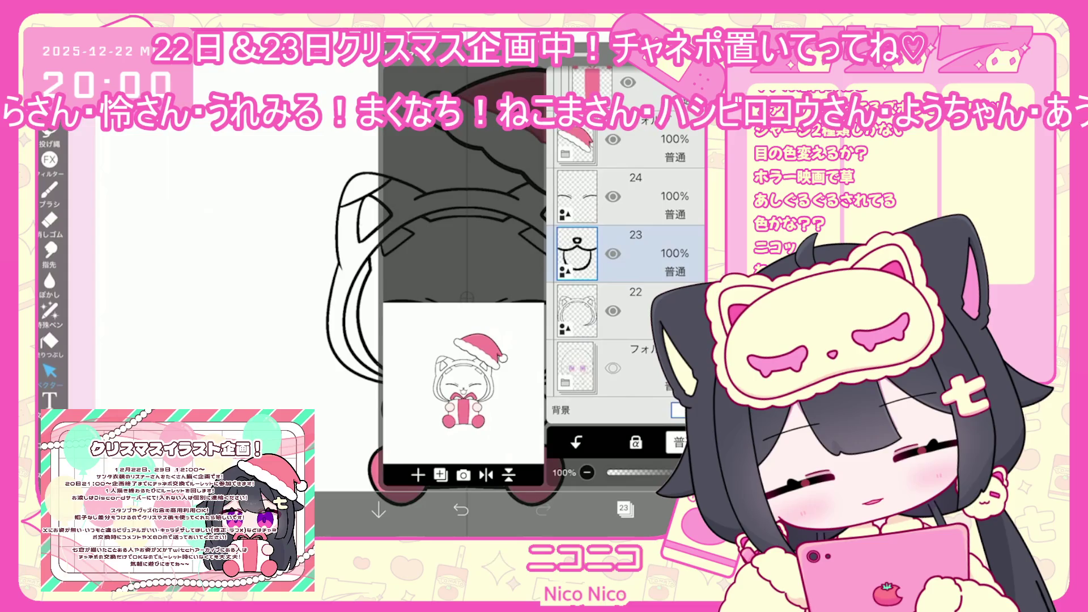
click(576, 442)
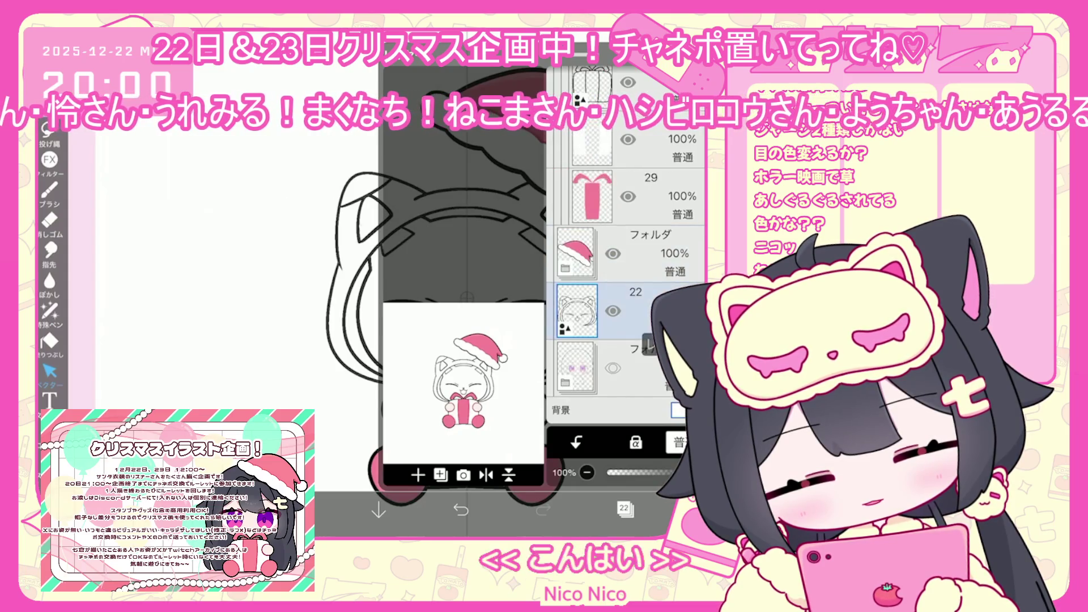
click(634, 311)
drag(464, 284, 464, 293)
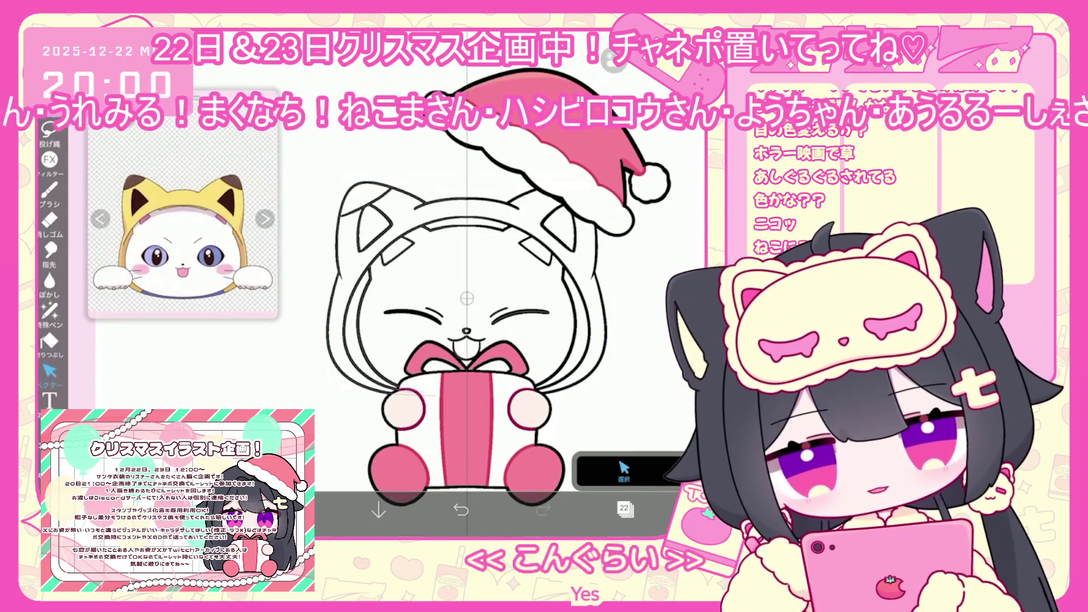
click(624, 509)
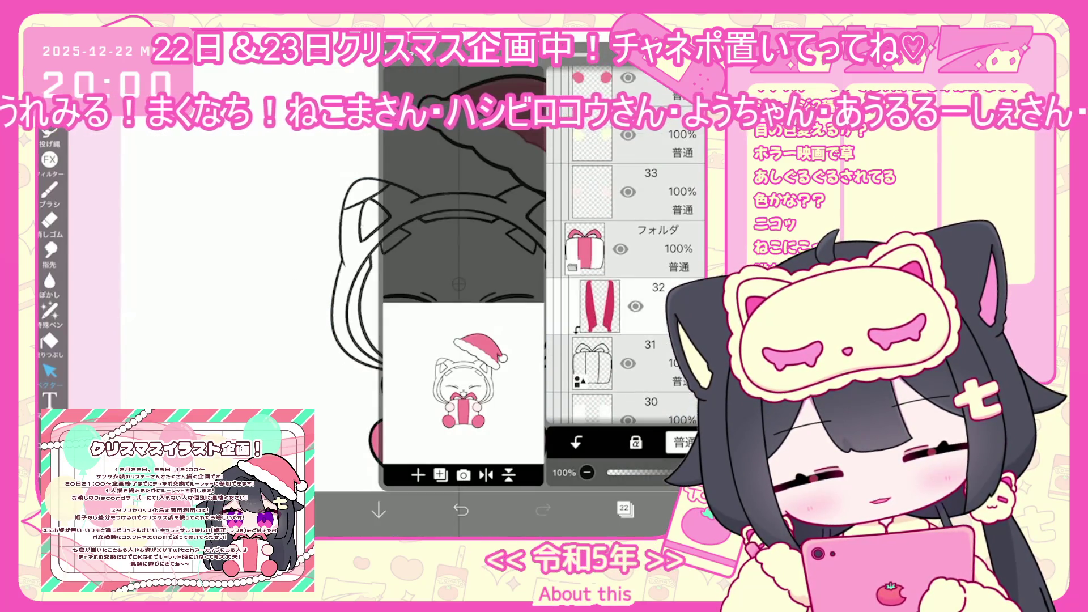
- Select the cat head layer and then the layer above it
click(635, 339)
scroll(623, 254, up, 10)
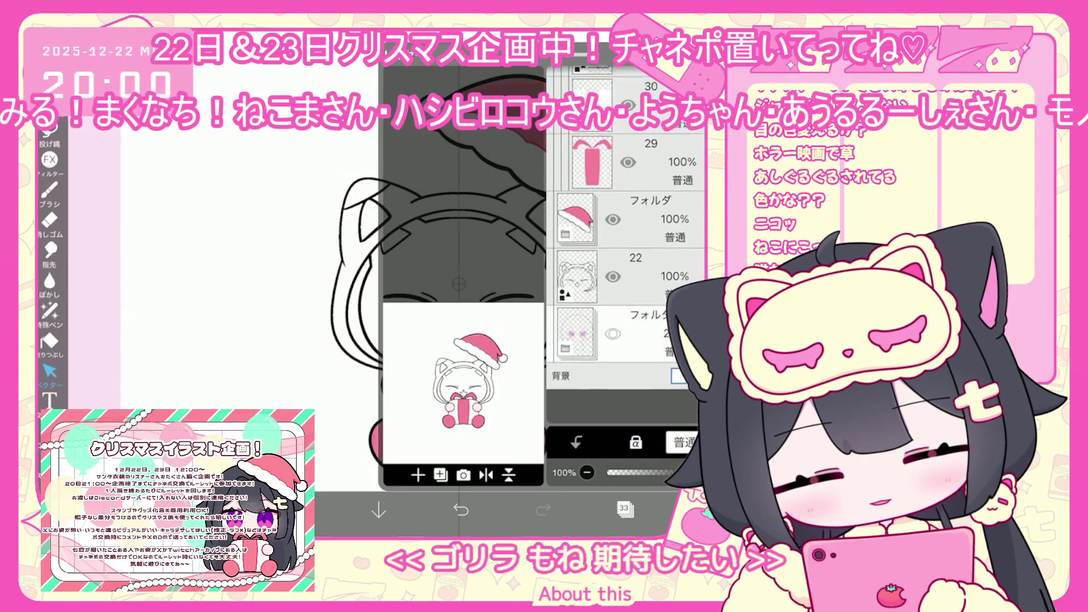
click(577, 310)
click(577, 254)
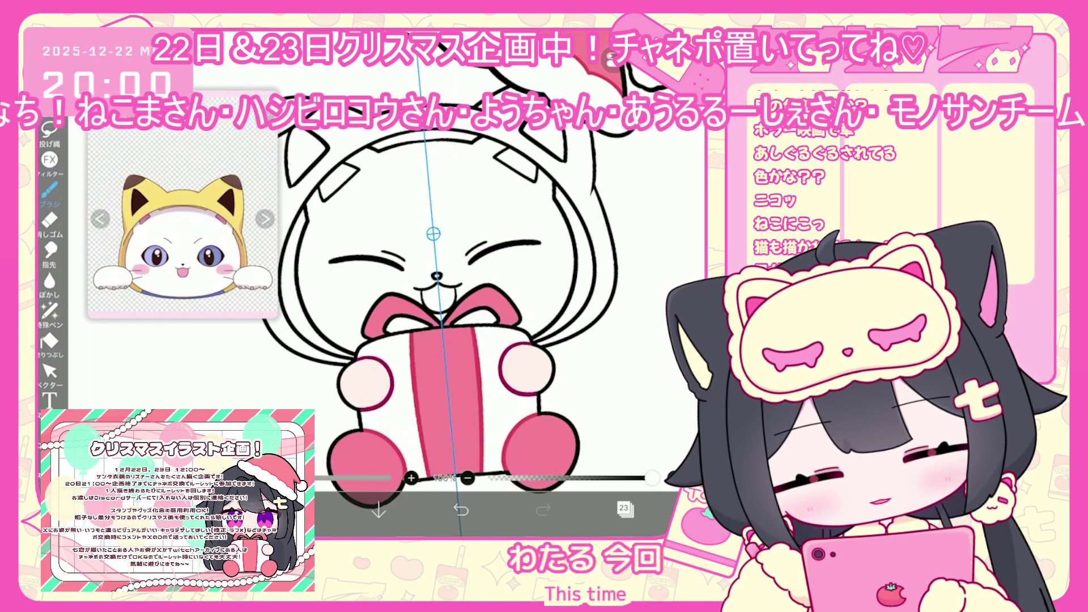
- Bucket-fill the cat's face pink on the head layer 22
click(623, 508)
click(576, 310)
click(623, 508)
click(294, 509)
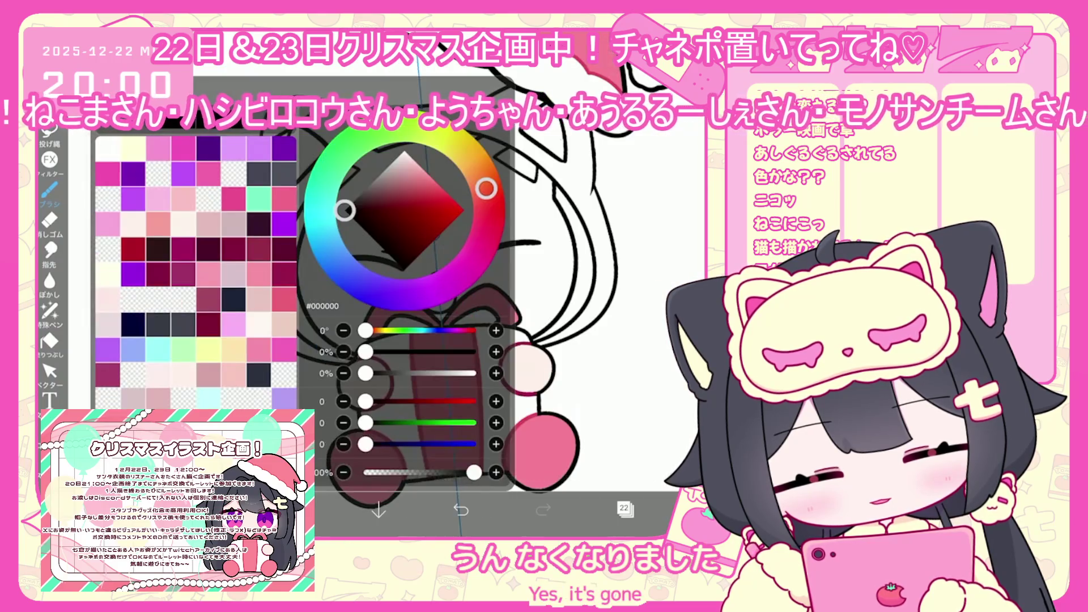
click(294, 510)
click(49, 341)
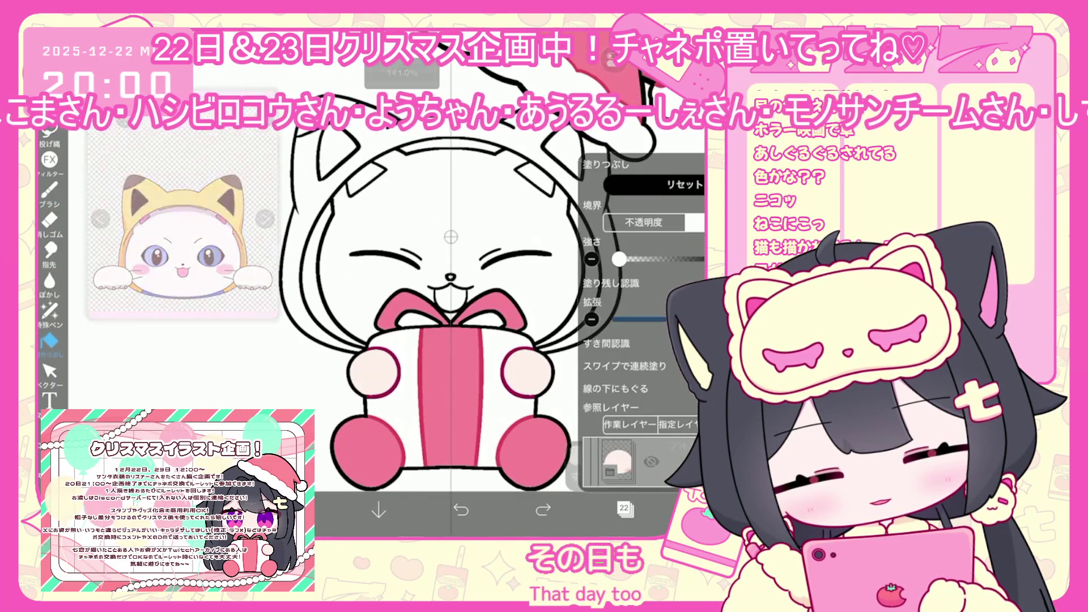
click(623, 508)
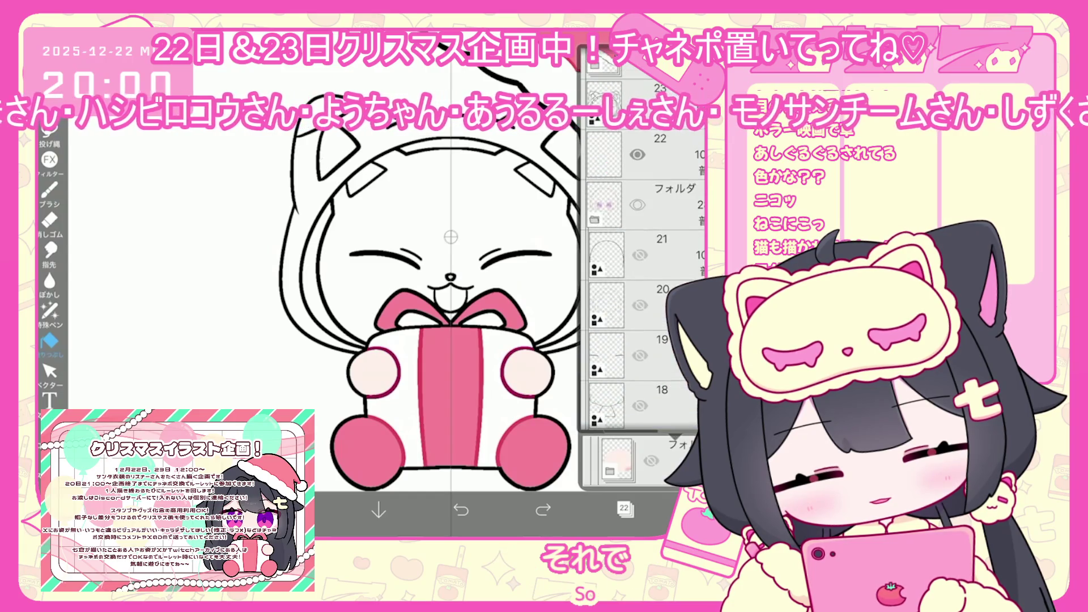
scroll(641, 295, down, 2)
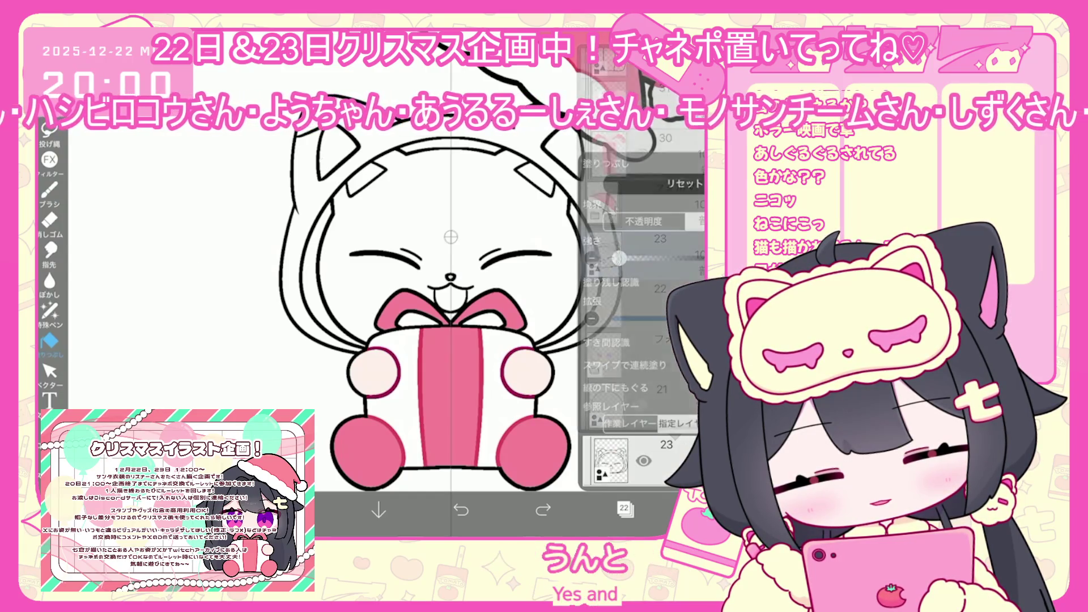
click(623, 508)
click(363, 187)
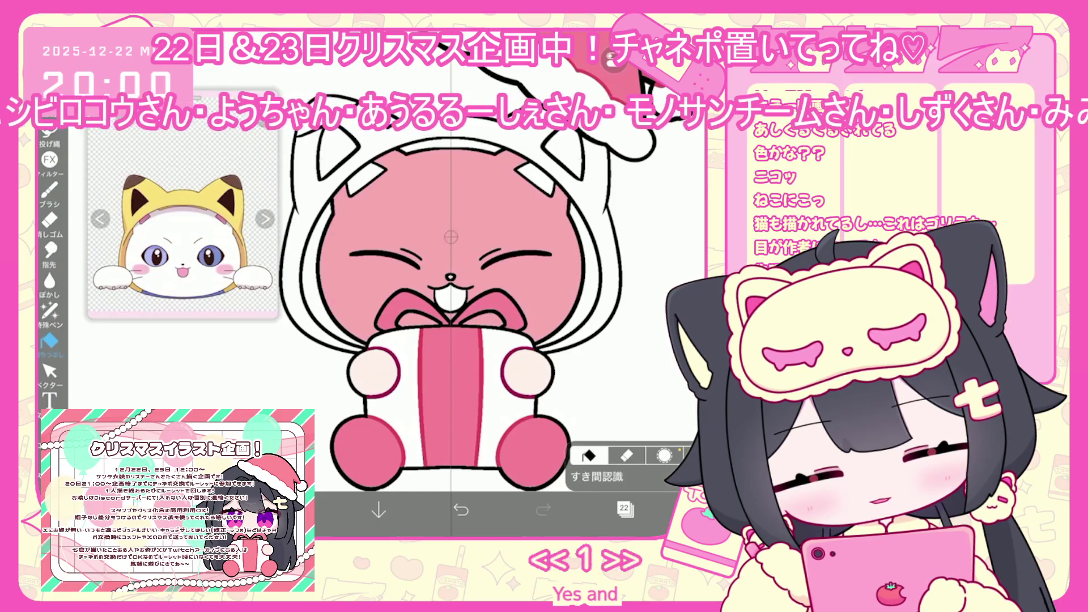
- Undo the pink face fill and add a new empty layer above the head
click(623, 508)
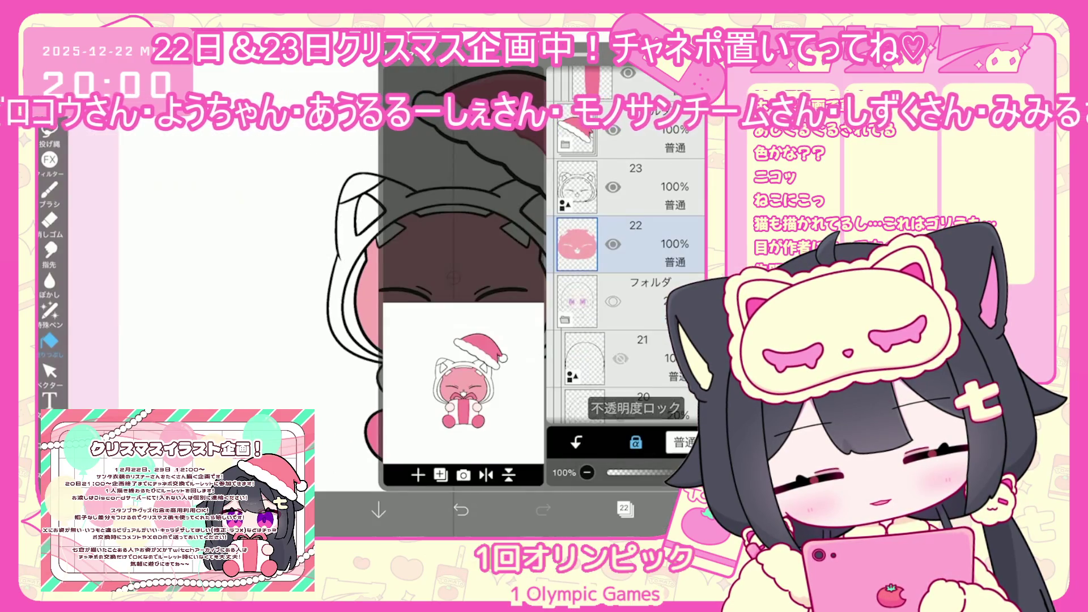
click(294, 510)
click(295, 510)
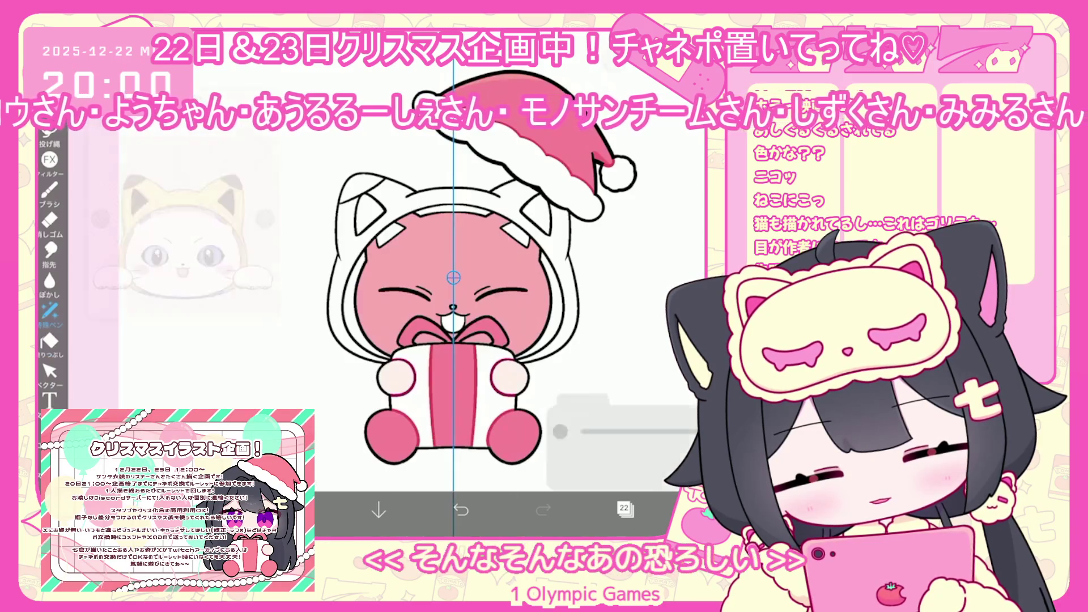
key(ctrl+z)
key(ctrl+z)
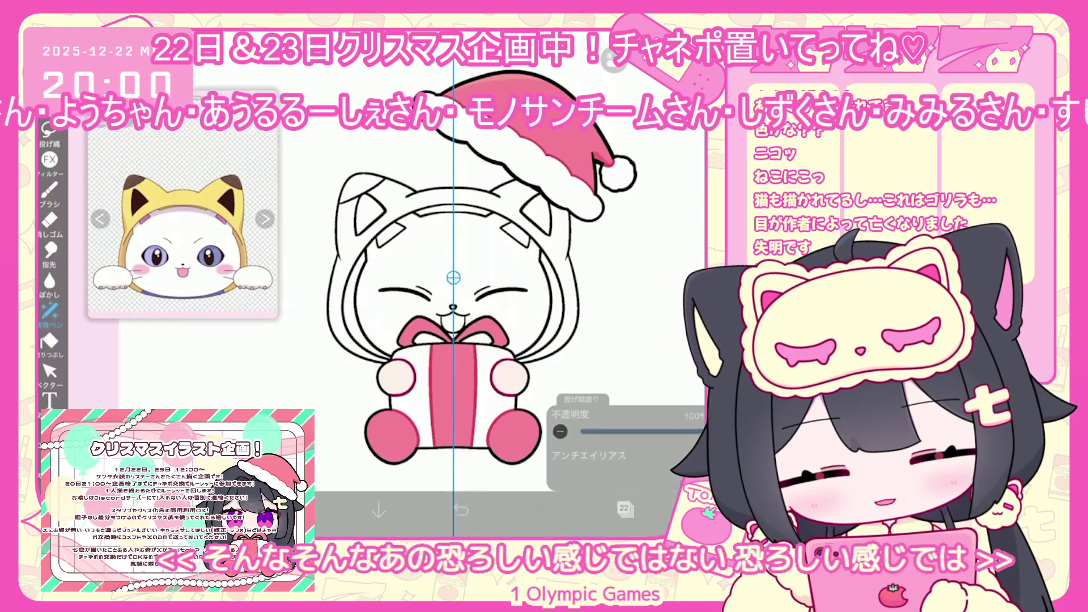
click(624, 510)
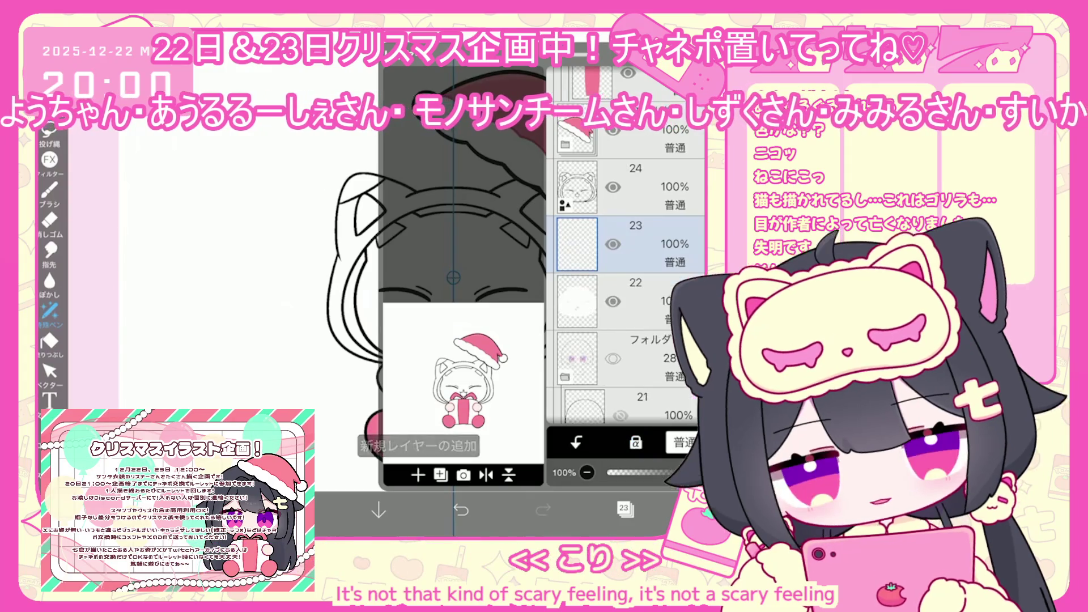
click(623, 510)
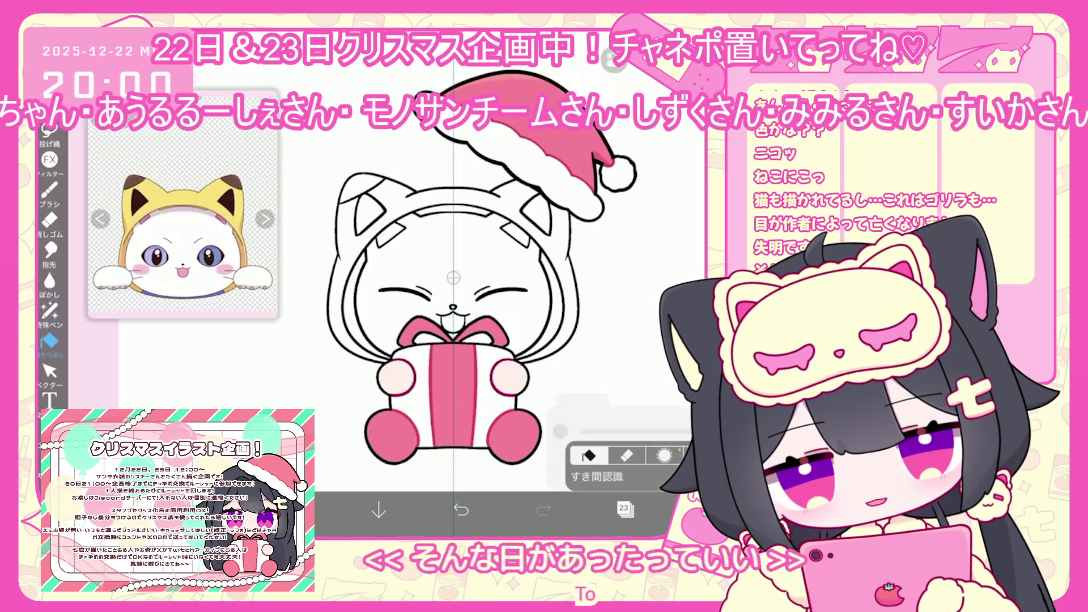
- Fill the hood yellow and add another new layer for the ears
click(49, 341)
click(343, 266)
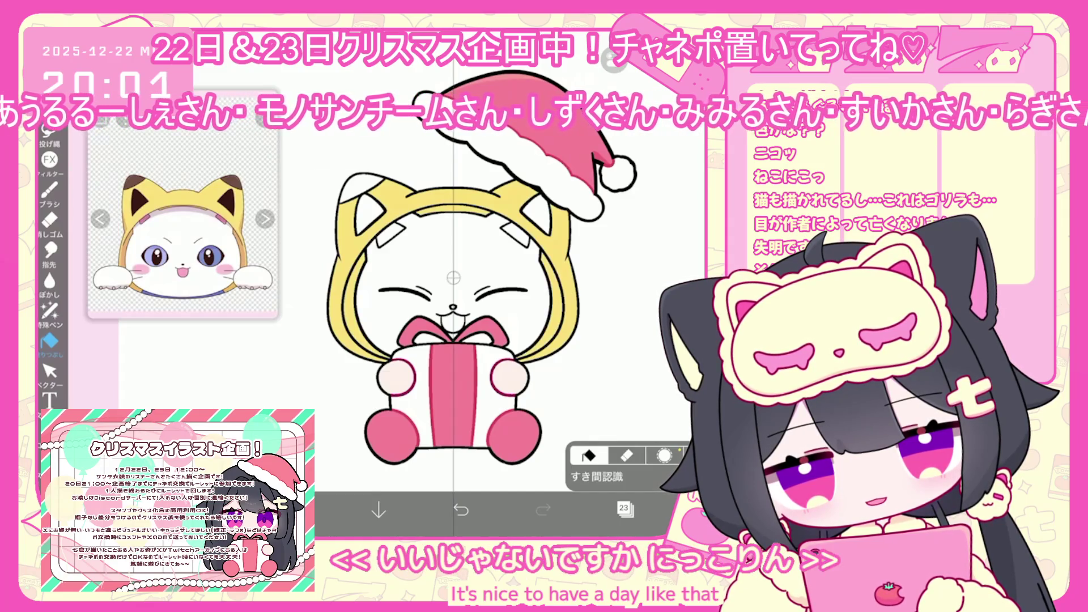
click(623, 508)
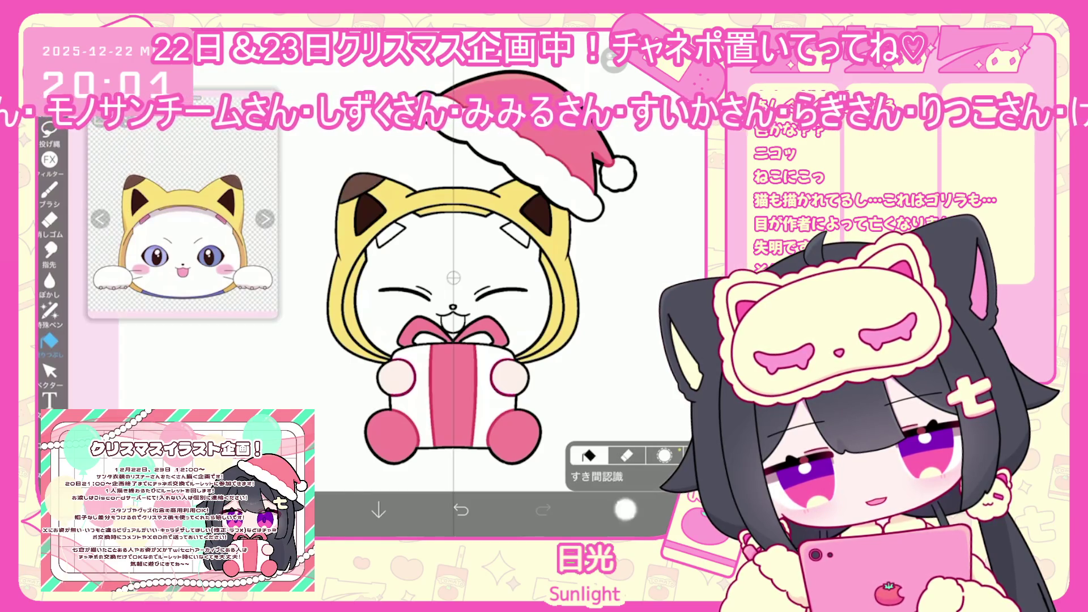
- Hide the Santa hat layer and select the layer below for the brown ear-tip patches
click(623, 508)
click(570, 283)
click(623, 509)
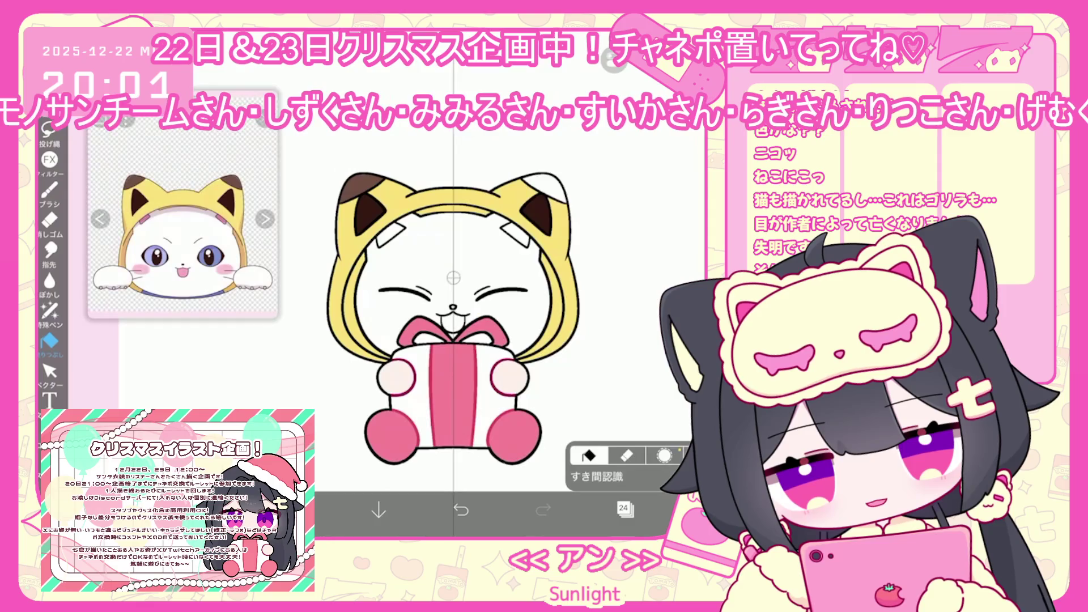
click(623, 508)
click(623, 244)
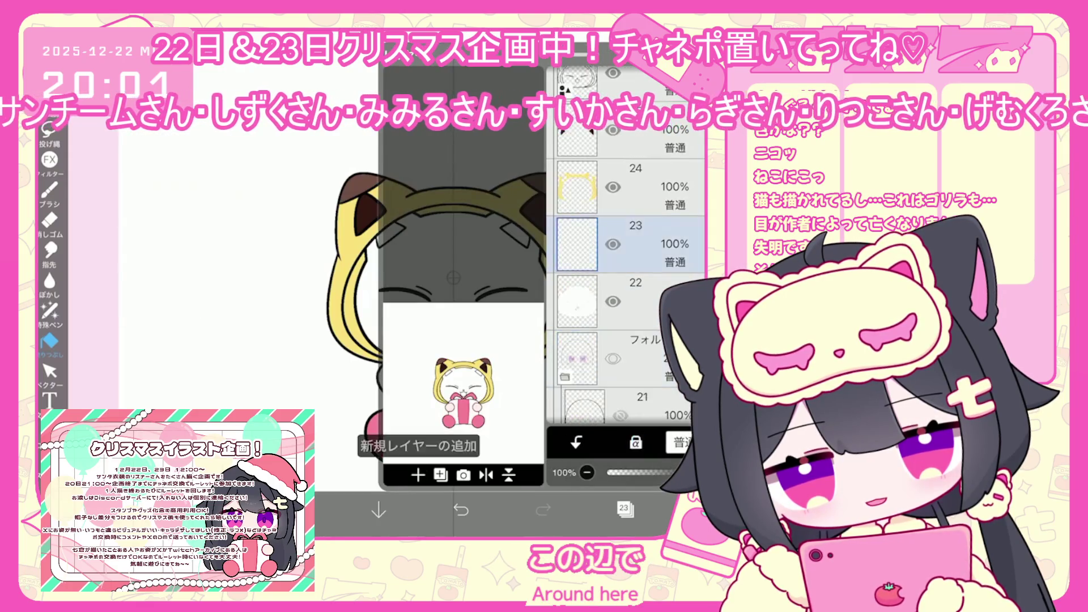
- Sample pink from the reference and fill the hood's left and right white patches pink
click(623, 508)
drag(142, 204, 146, 195)
click(663, 510)
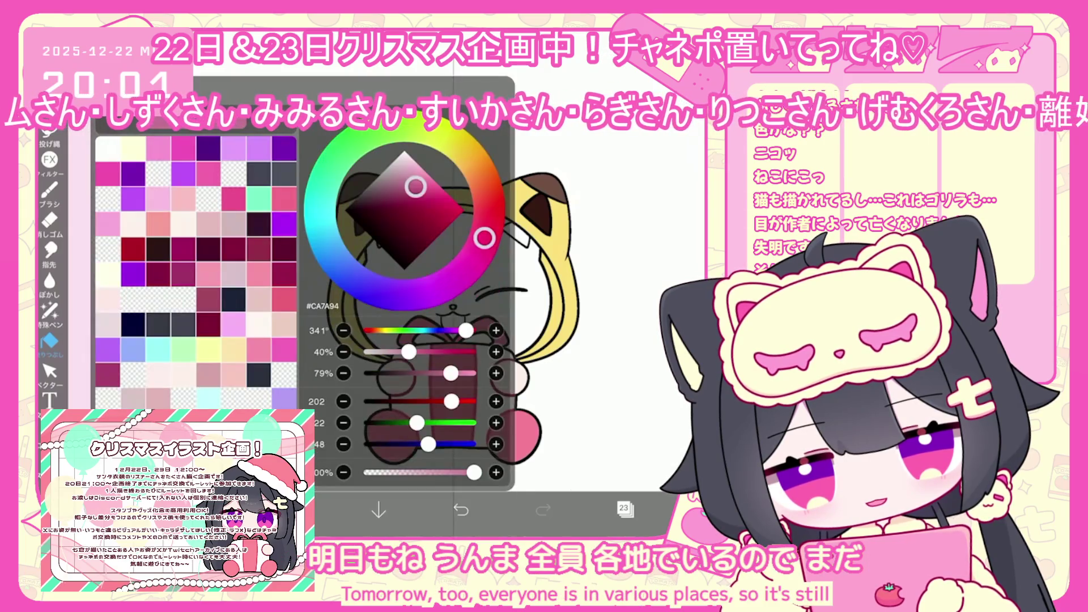
click(394, 241)
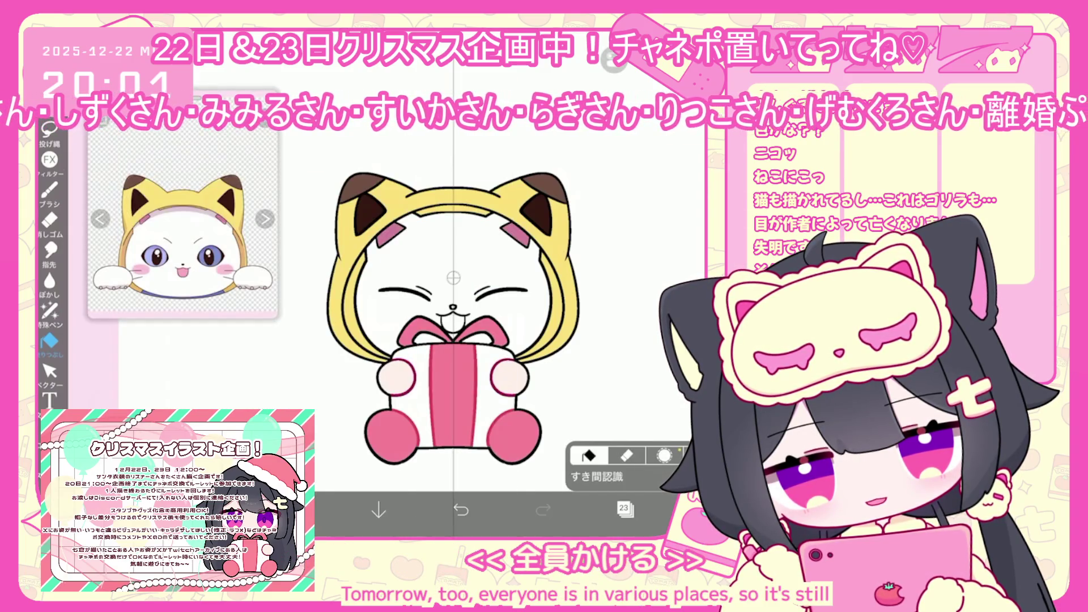
- Fill the cat's open mouth pink on layer 22
click(623, 508)
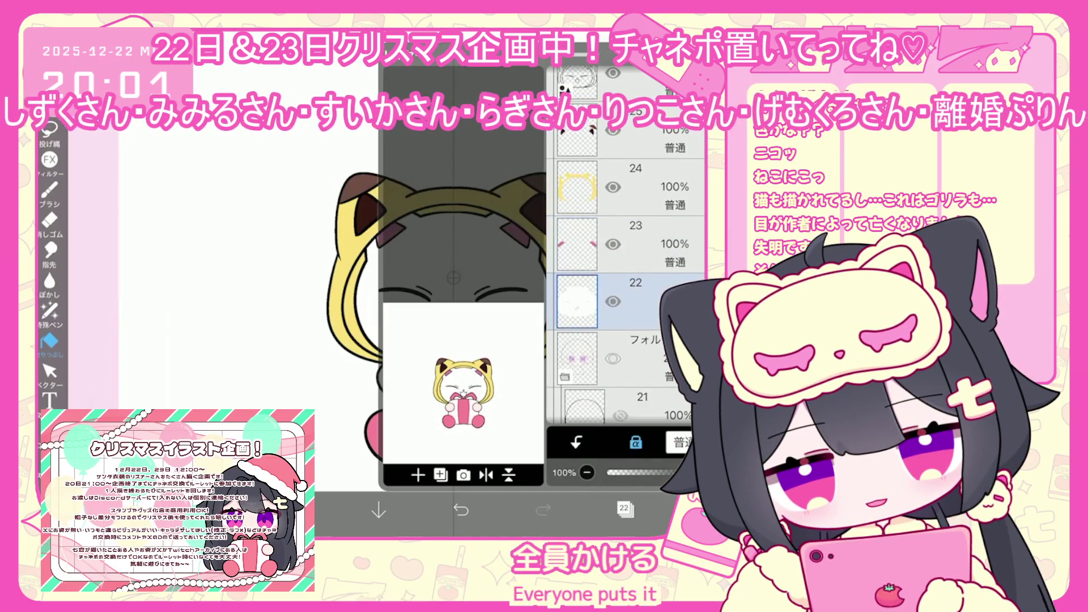
click(662, 510)
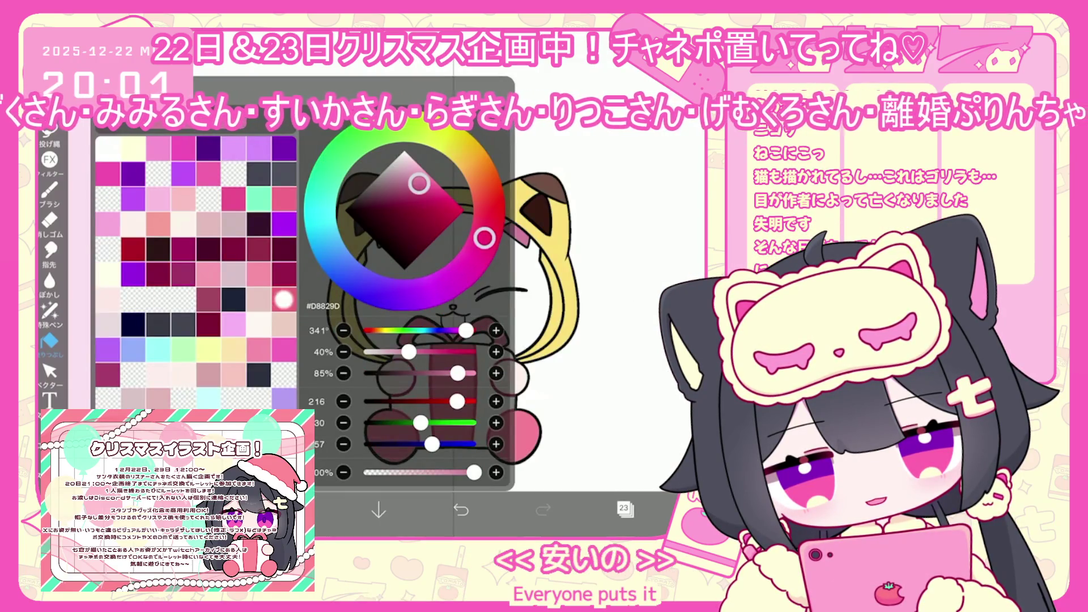
click(663, 510)
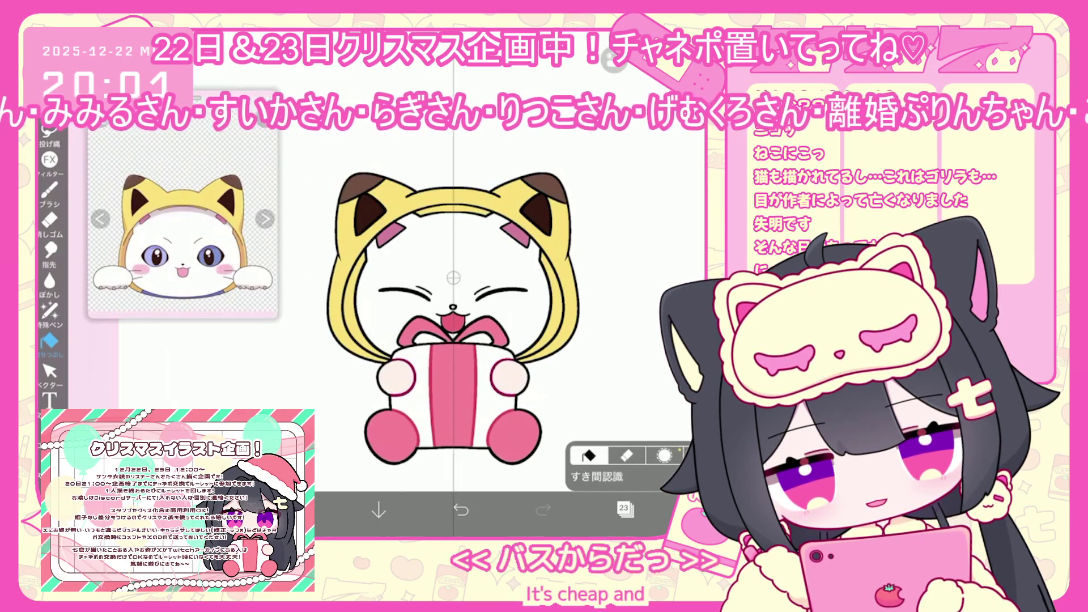
click(663, 510)
click(662, 509)
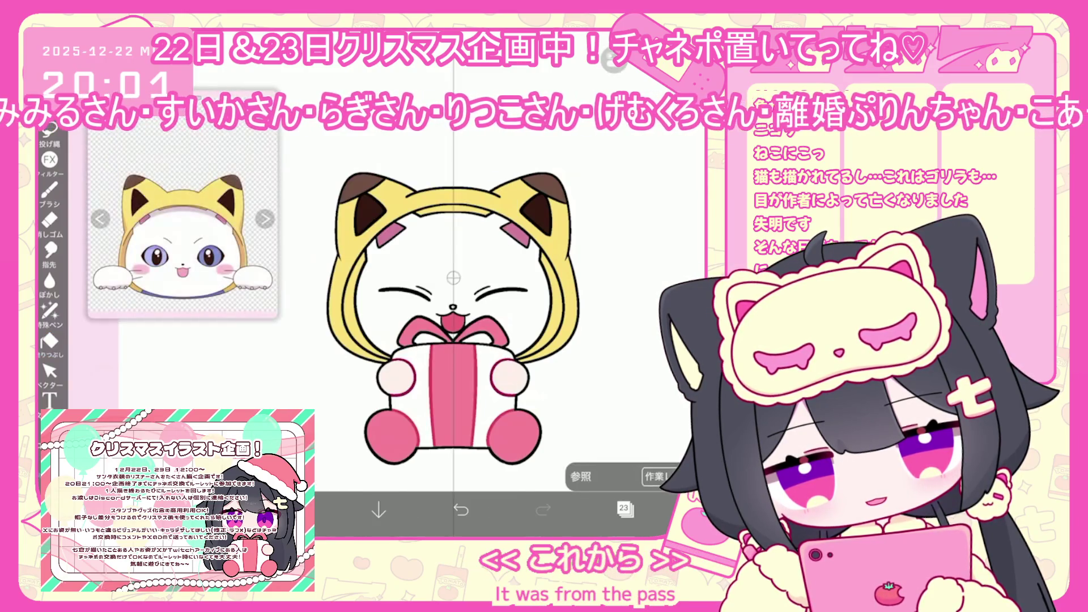
scroll(445, 317, up, 5)
scroll(453, 295, down, 5)
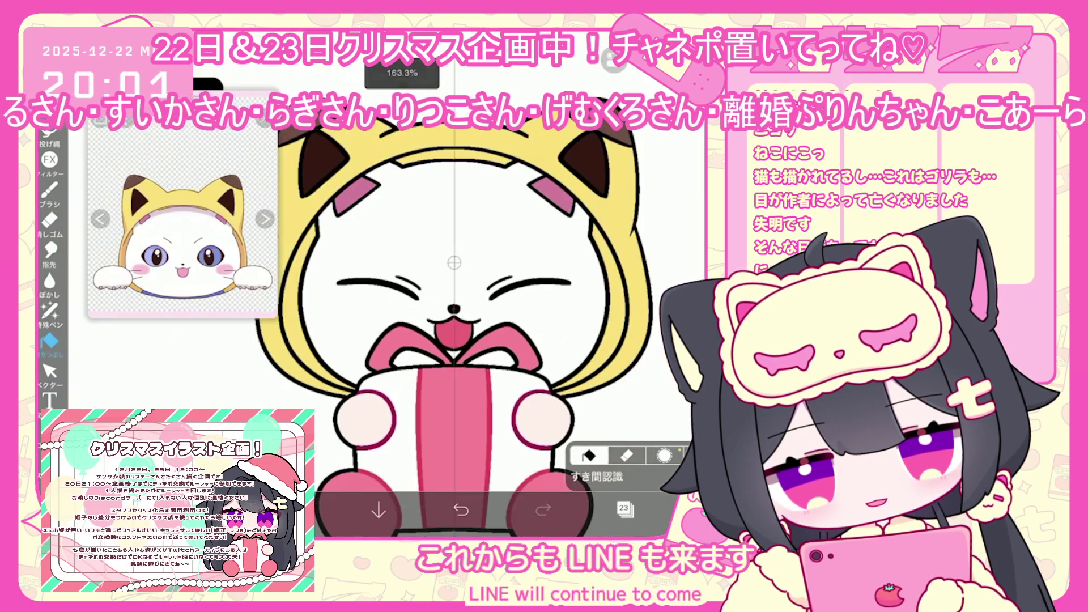
click(624, 508)
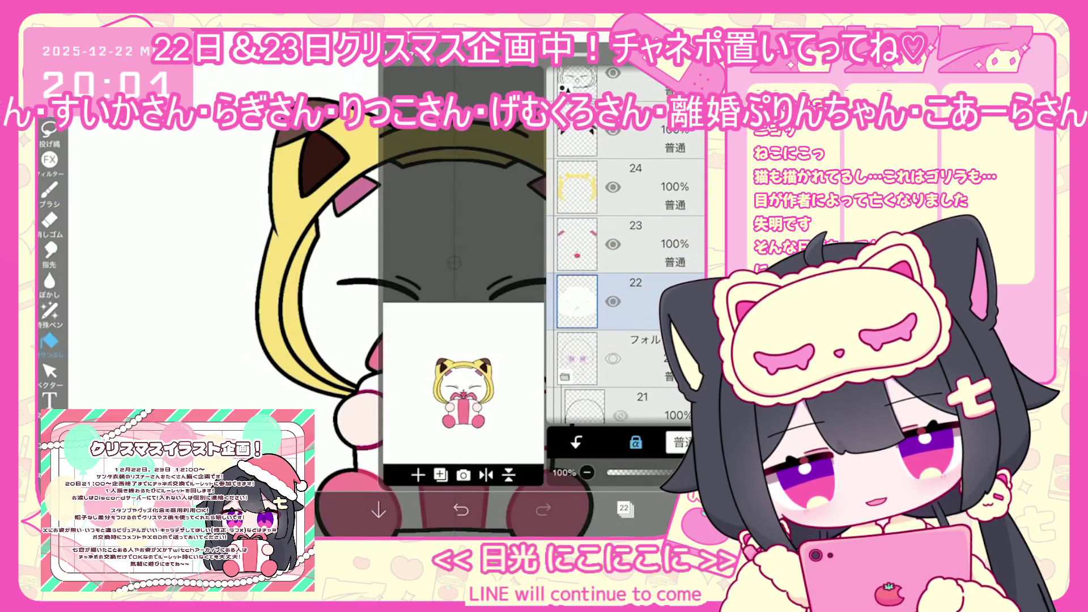
click(624, 508)
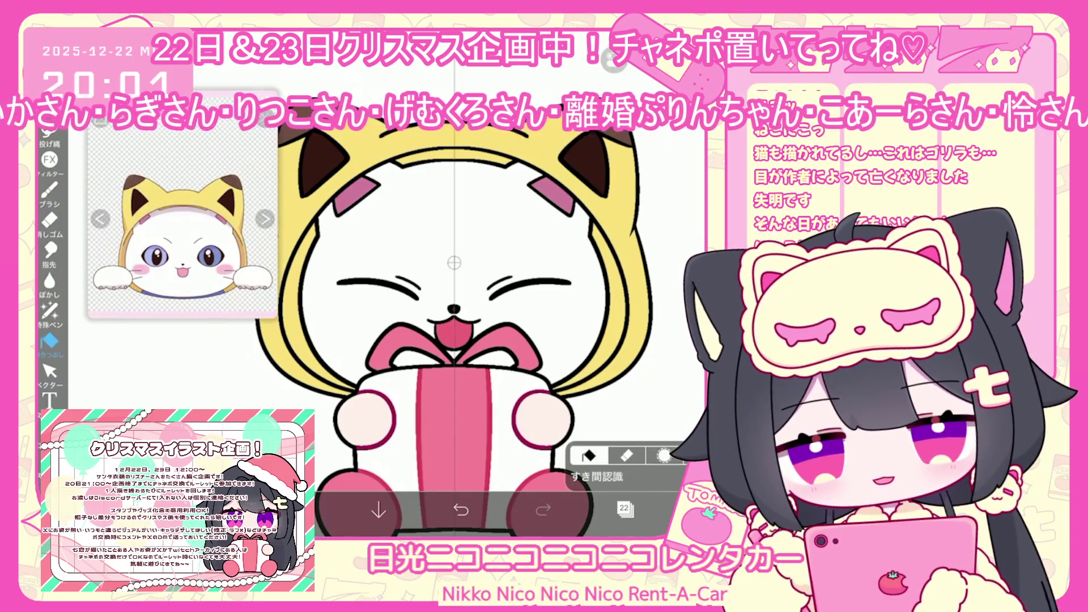
- Make layer 25, holding the inner ears, the active layer
scroll(453, 317, down, 2)
click(623, 509)
drag(652, 199, 651, 300)
click(640, 227)
click(623, 508)
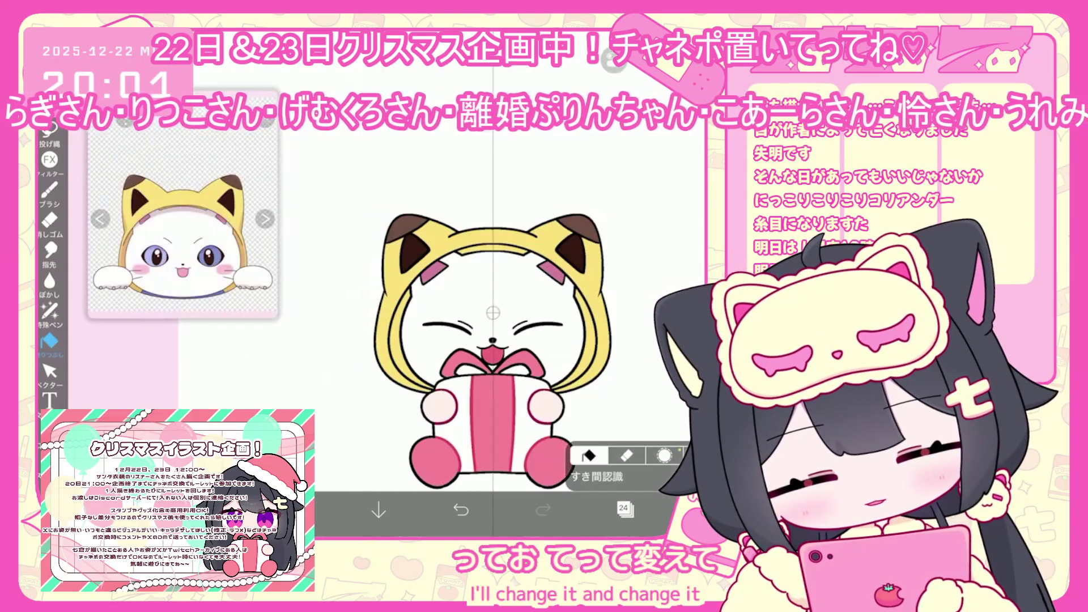
click(623, 508)
click(640, 147)
click(624, 508)
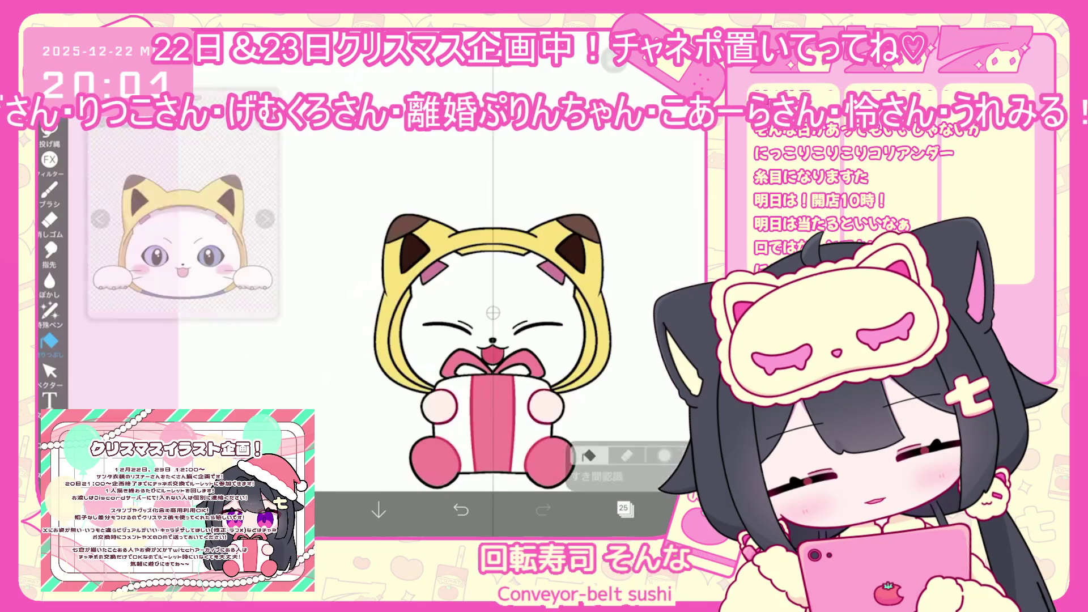
- Eyedrop the tan from the reference image and switch to the lasso fill tool
drag(244, 239, 244, 249)
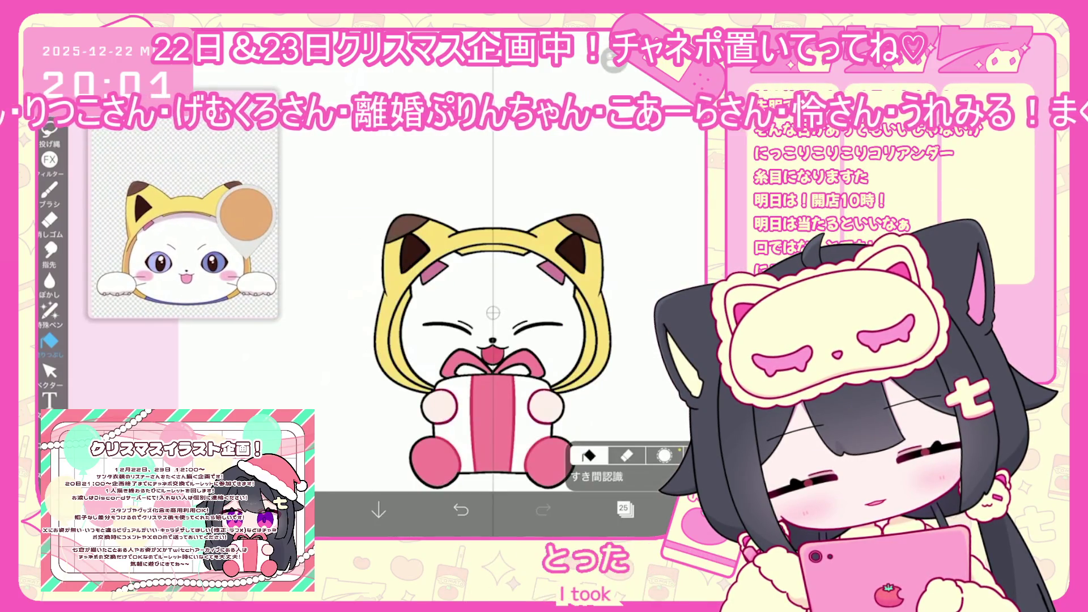
click(49, 311)
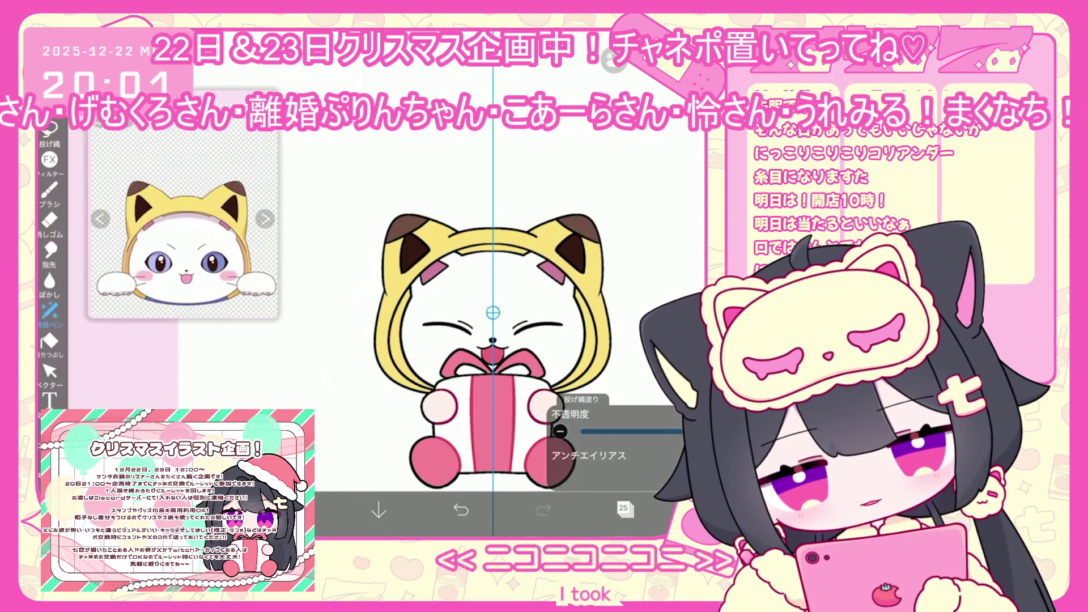
scroll(467, 306, up, 2)
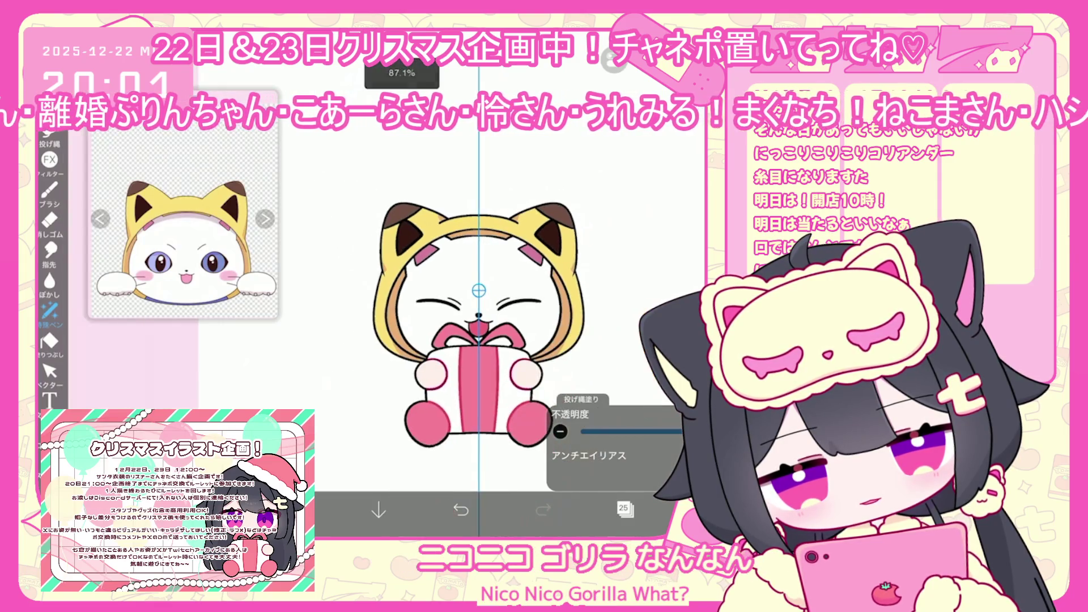
click(623, 508)
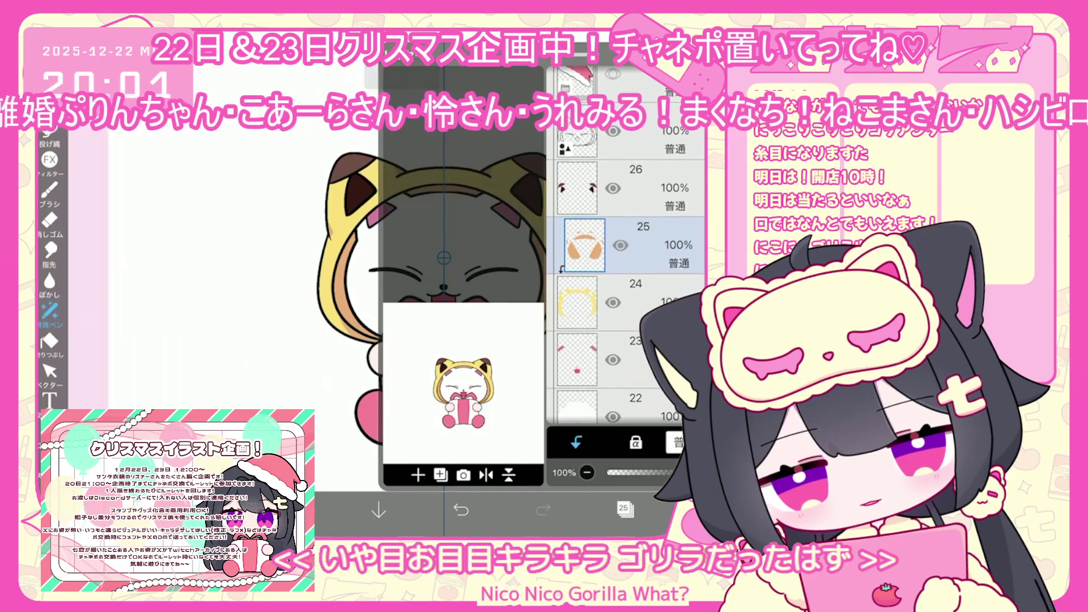
click(623, 402)
click(623, 508)
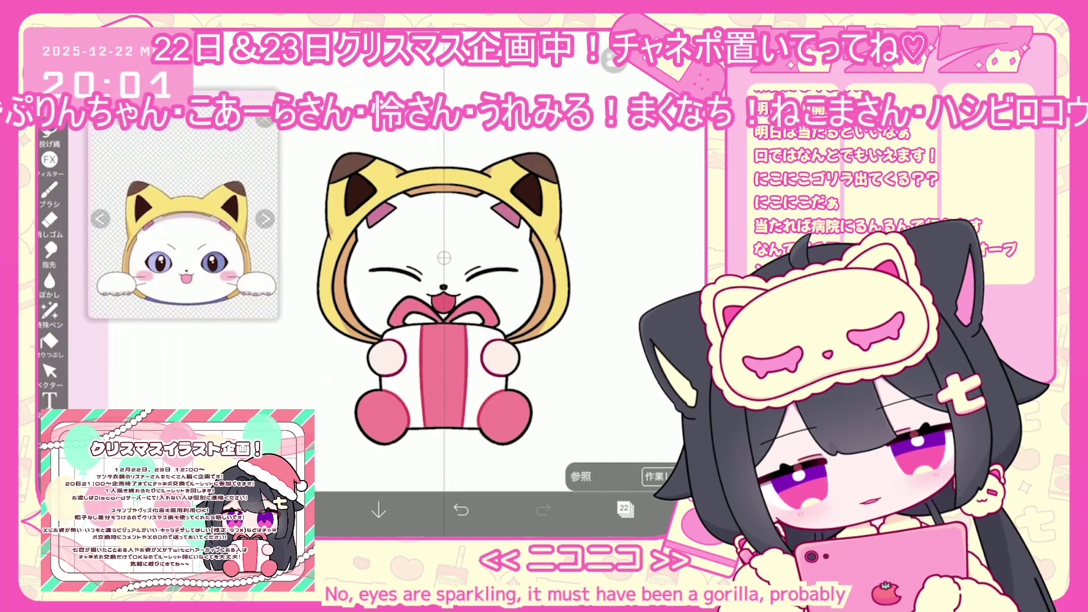
click(185, 168)
click(49, 311)
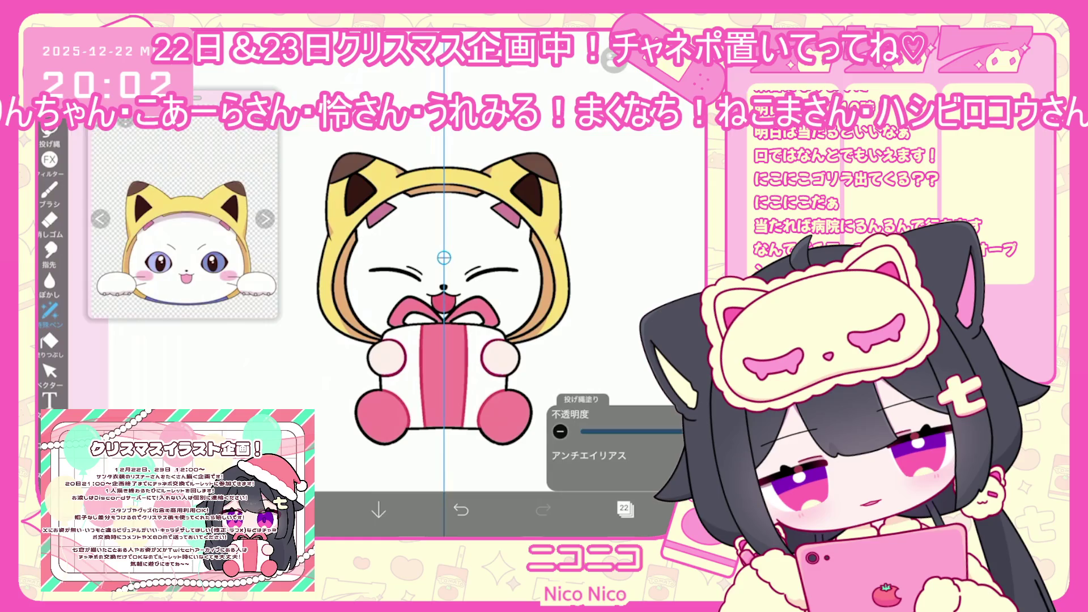
click(460, 509)
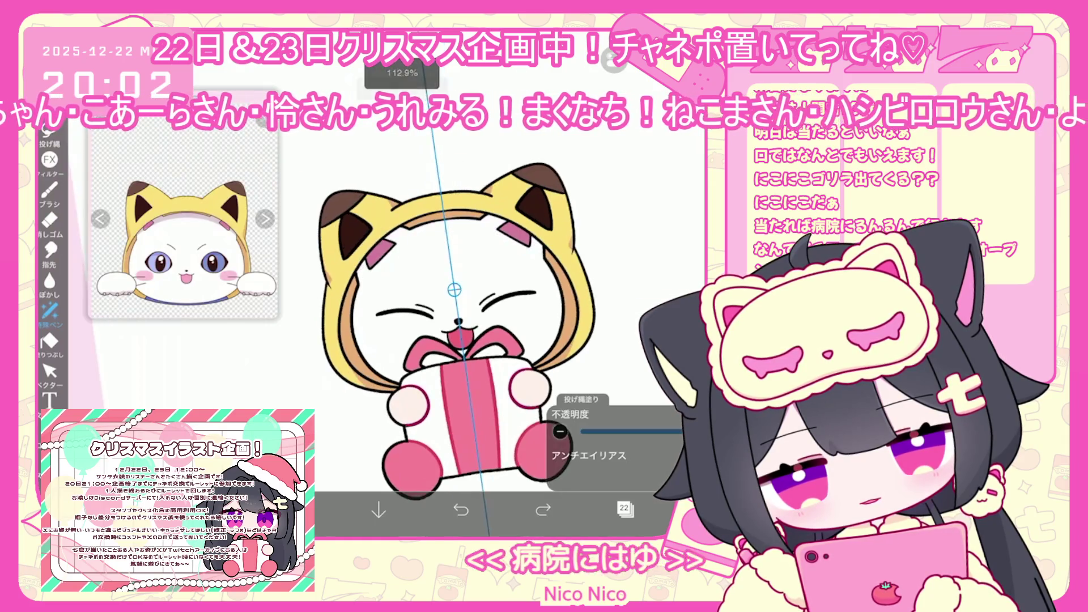
scroll(457, 317, up, 2)
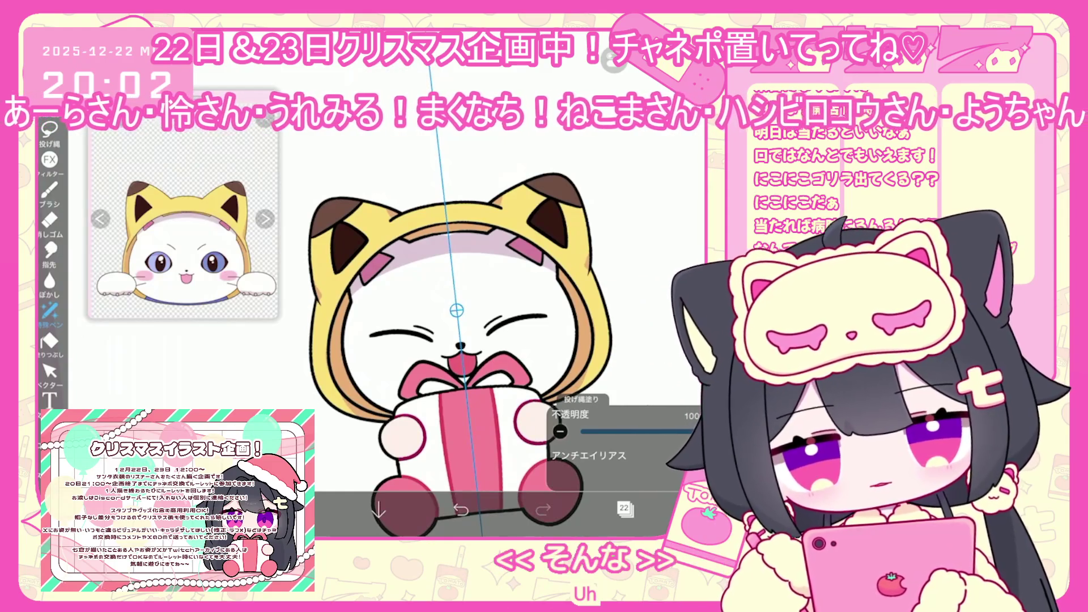
key(ctrl+z)
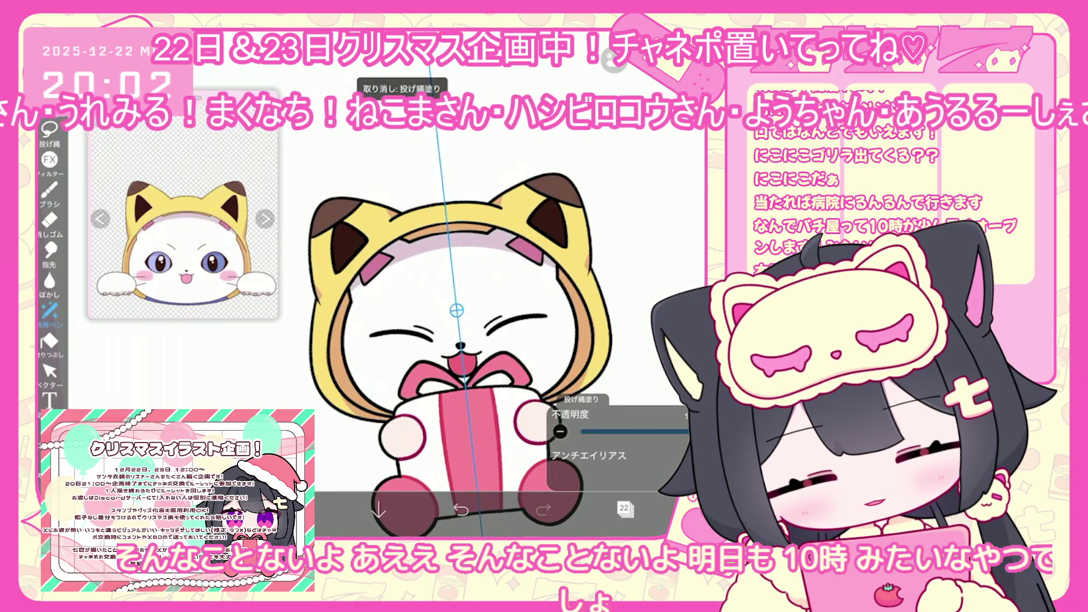
scroll(461, 318, down, 3)
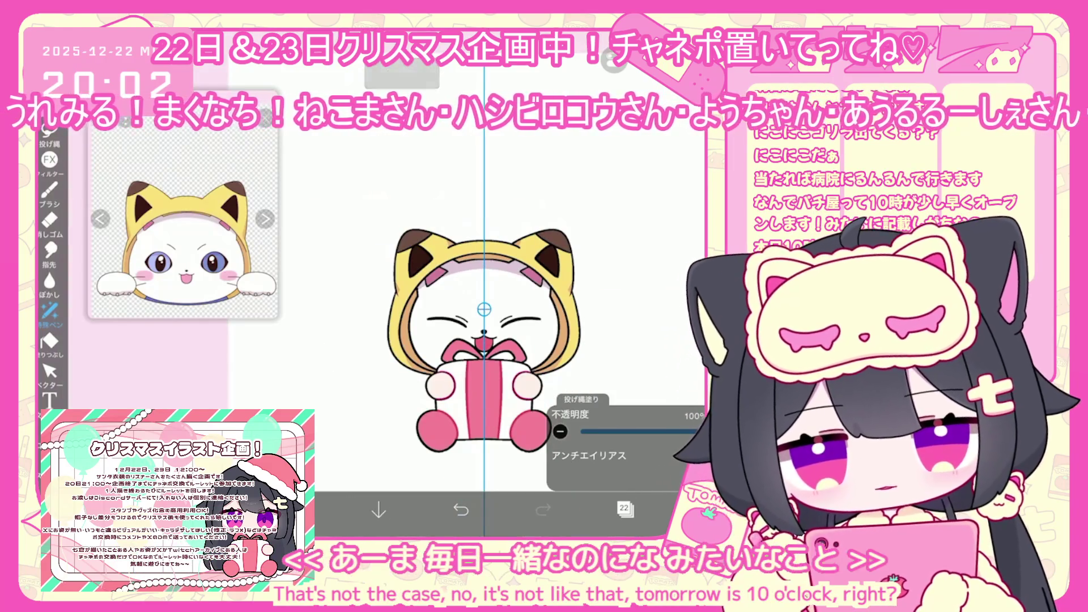
click(624, 508)
click(577, 187)
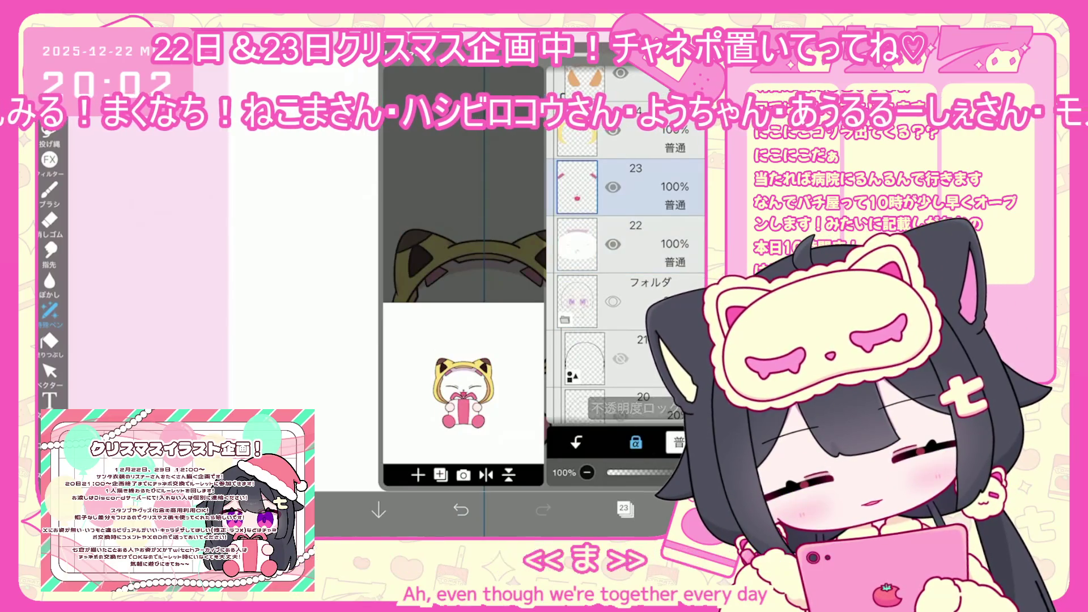
click(624, 508)
click(50, 311)
click(49, 430)
scroll(528, 317, up, 3)
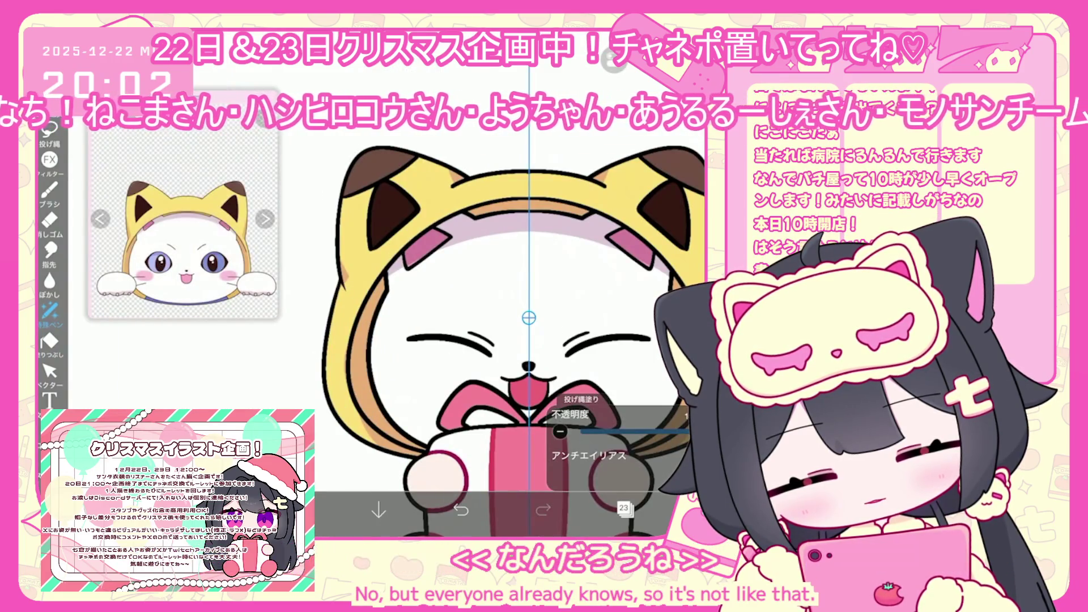
scroll(520, 311, down, 1)
scroll(520, 311, down, 3)
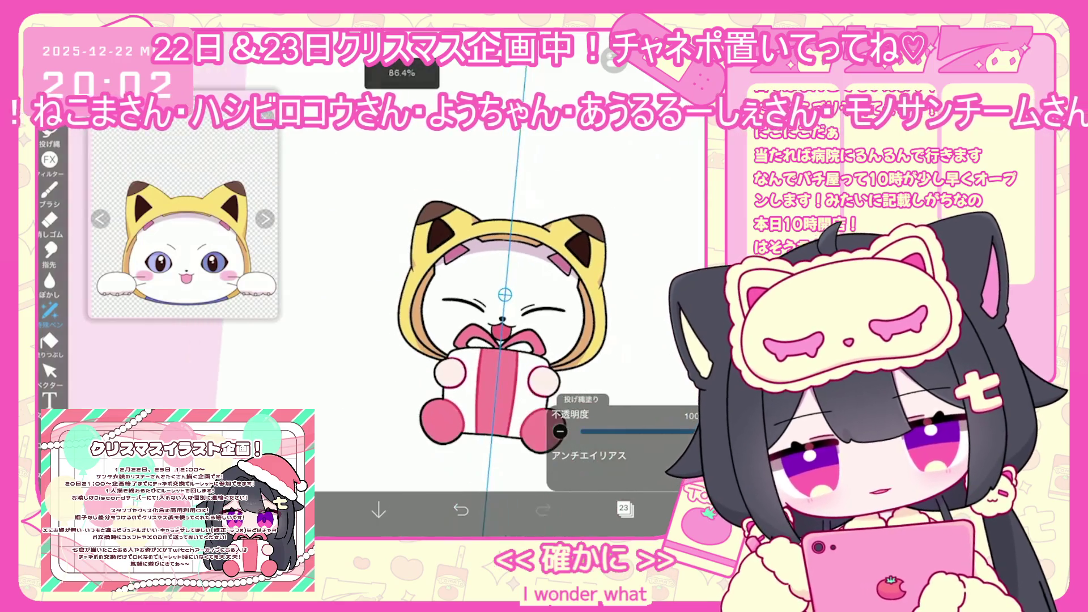
scroll(504, 294, up, 2)
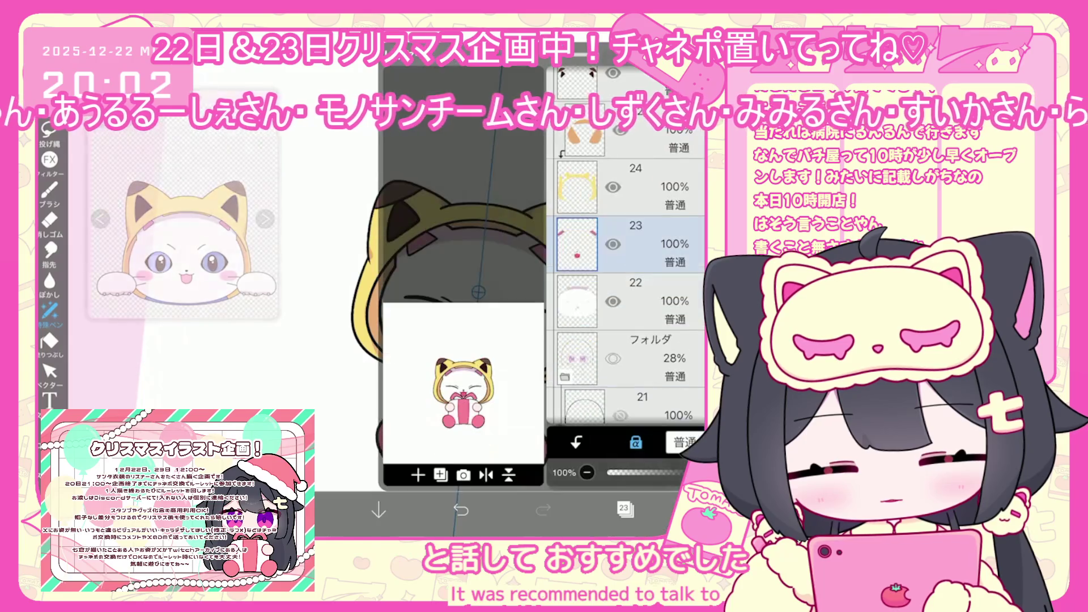
- Add new layer 28 above layer 27
click(623, 508)
scroll(626, 255, up, 3)
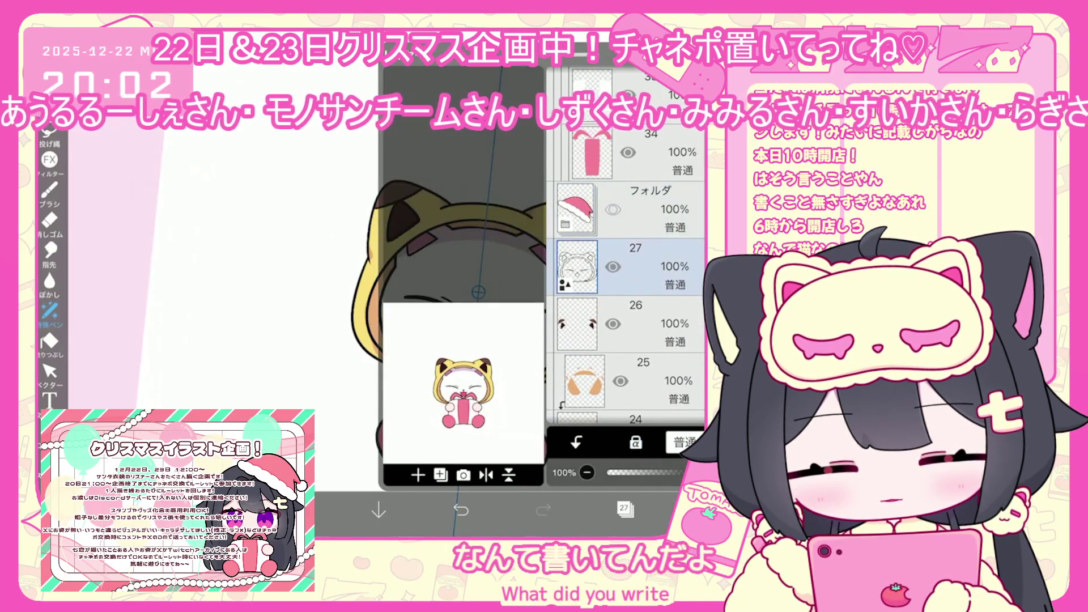
click(626, 170)
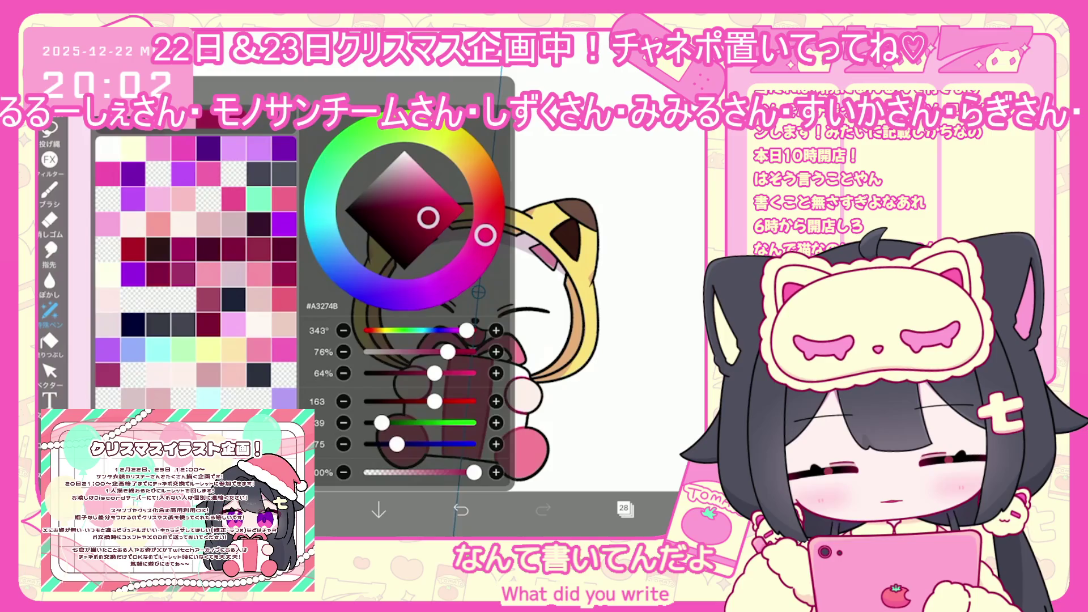
- Paint #A3274B accents around the closed eyes with the Pen (Hard) brush at 26 px
click(50, 192)
click(187, 234)
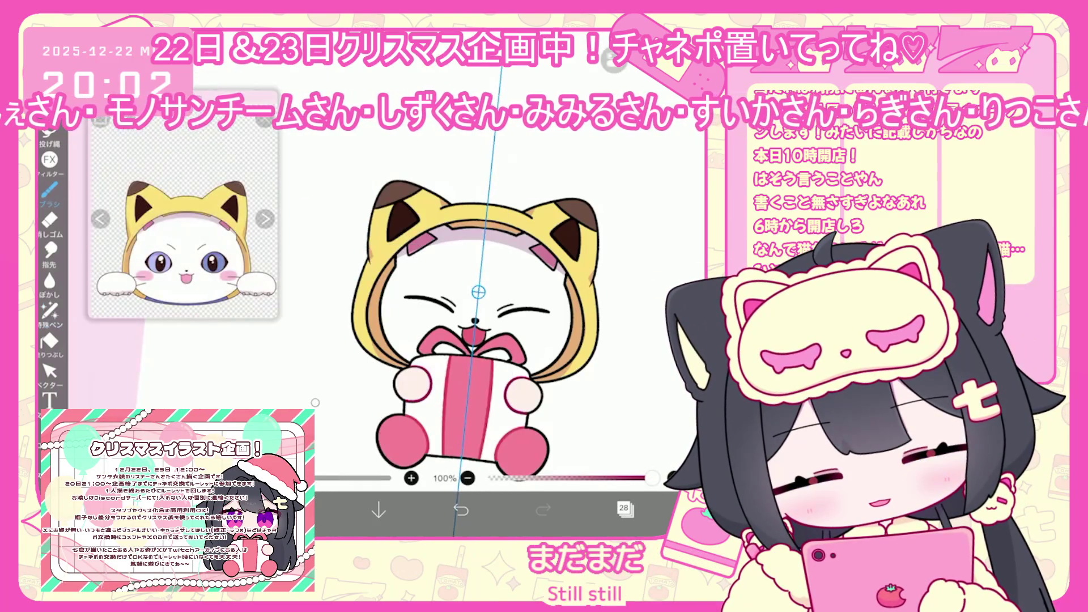
scroll(587, 353, up, 3)
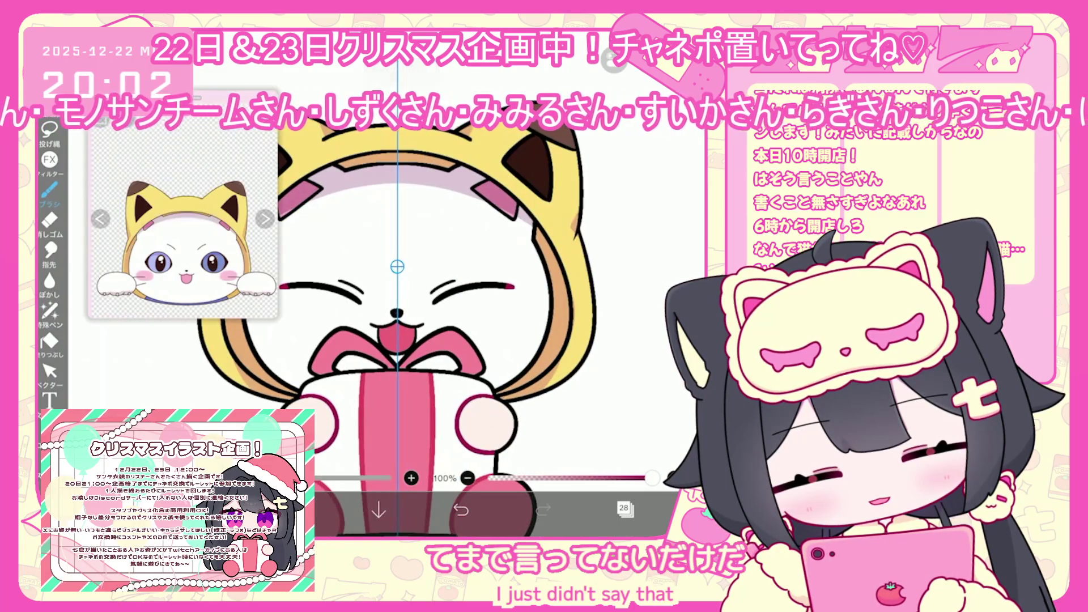
scroll(397, 317, down, 3)
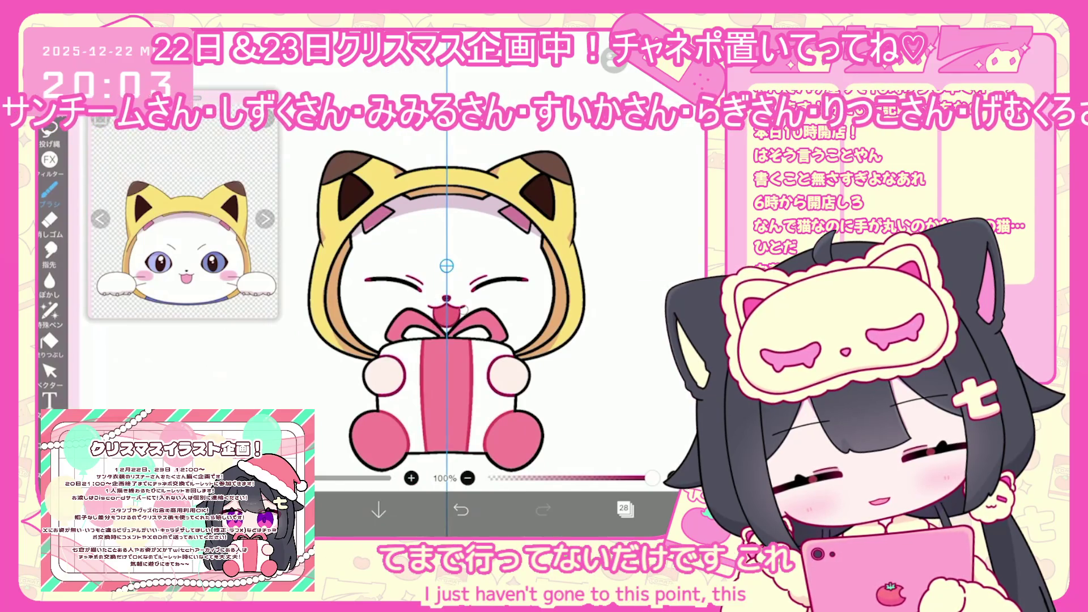
scroll(448, 305, up, 5)
scroll(448, 306, down, 4)
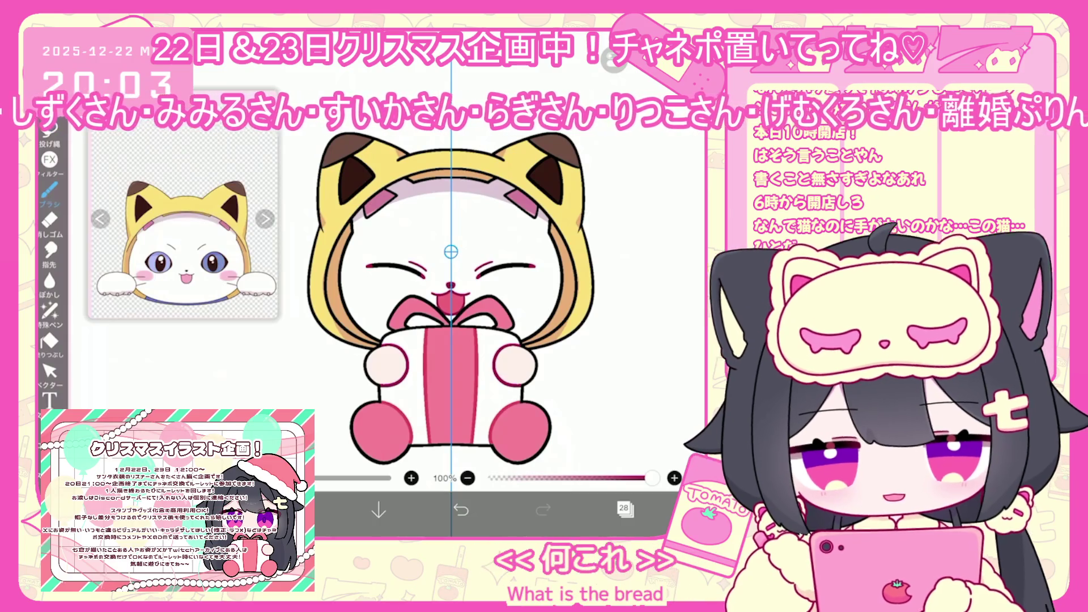
click(624, 508)
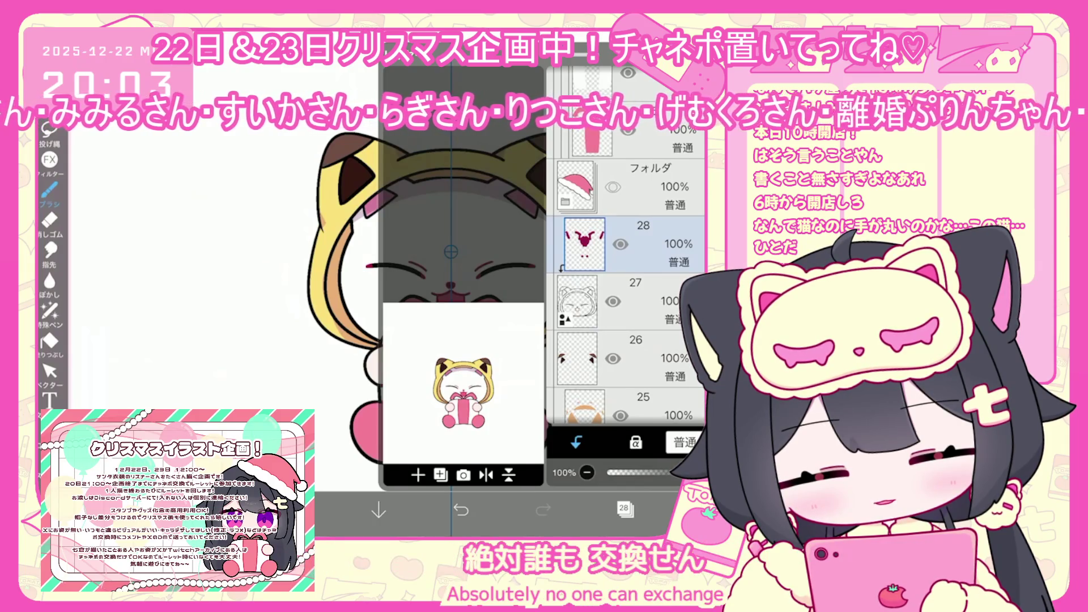
- Switch to lasso filling and frame the view on the cat's head
click(624, 508)
scroll(182, 204, up, 3)
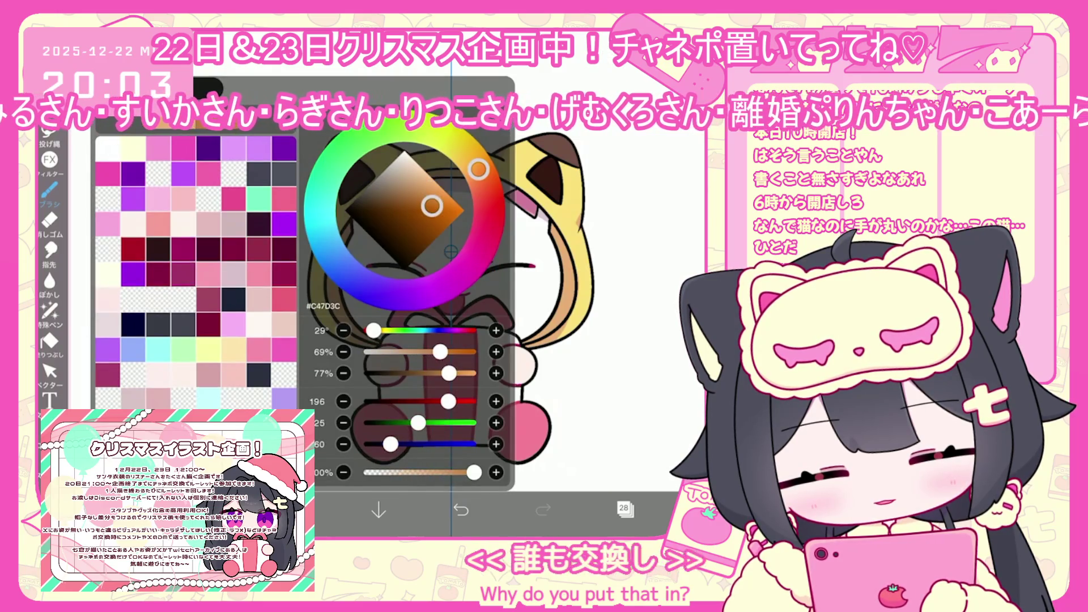
scroll(510, 283, up, 3)
click(50, 311)
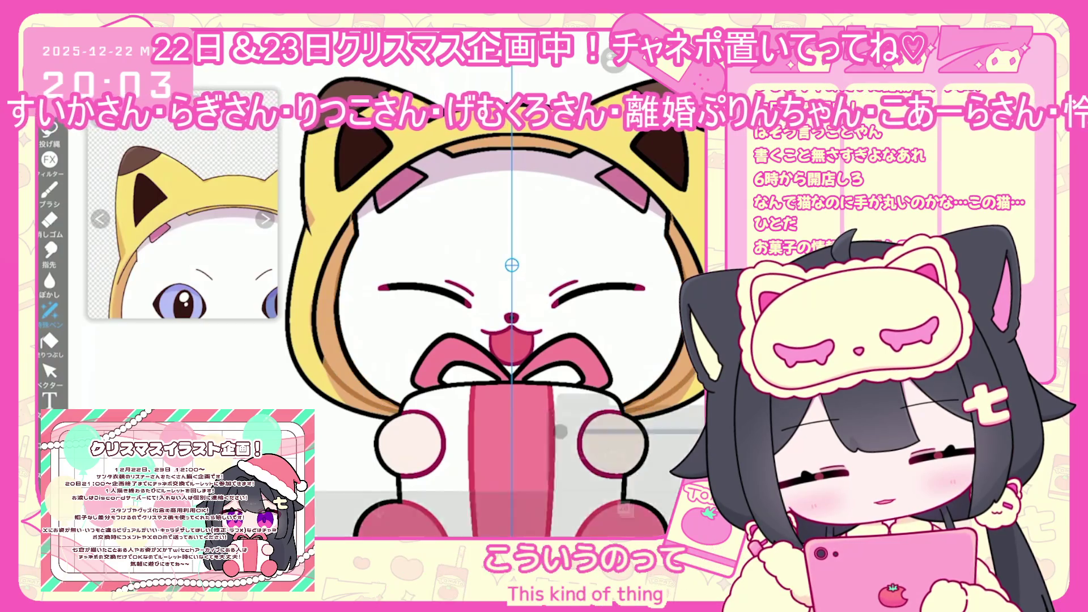
scroll(510, 283, up, 2)
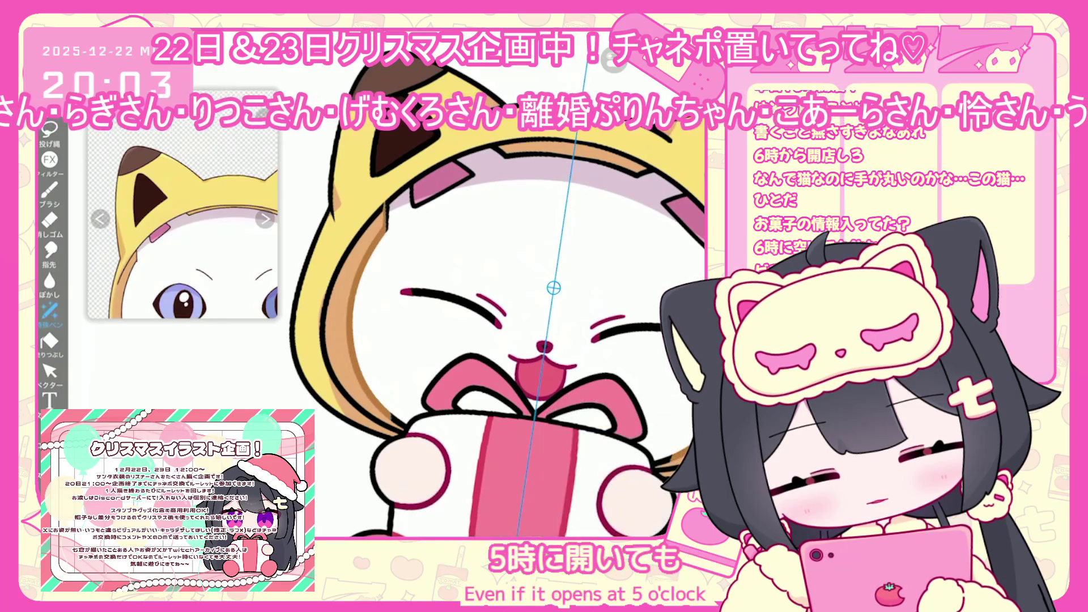
drag(553, 288, 526, 358)
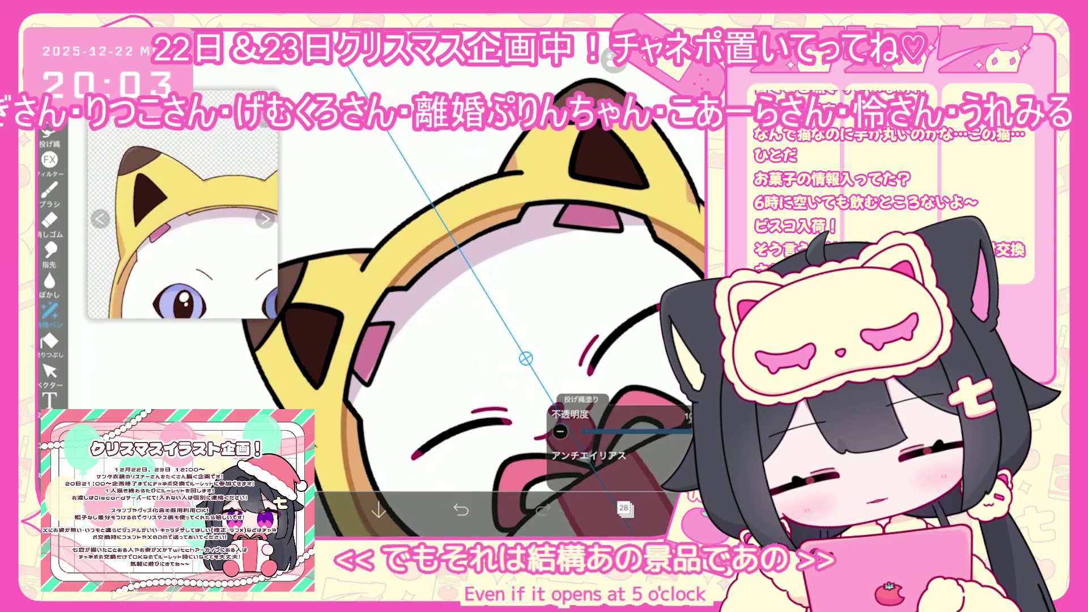
mouse_move(525, 358)
mouse_down()
mouse_move(552, 329)
mouse_move(559, 336)
mouse_up()
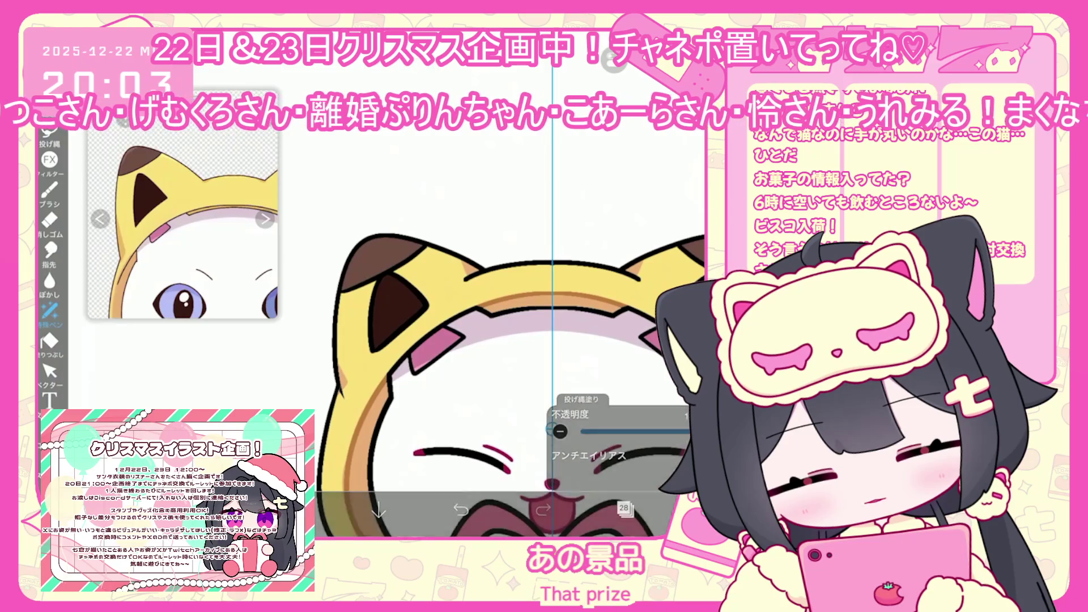
scroll(510, 318, down, 3)
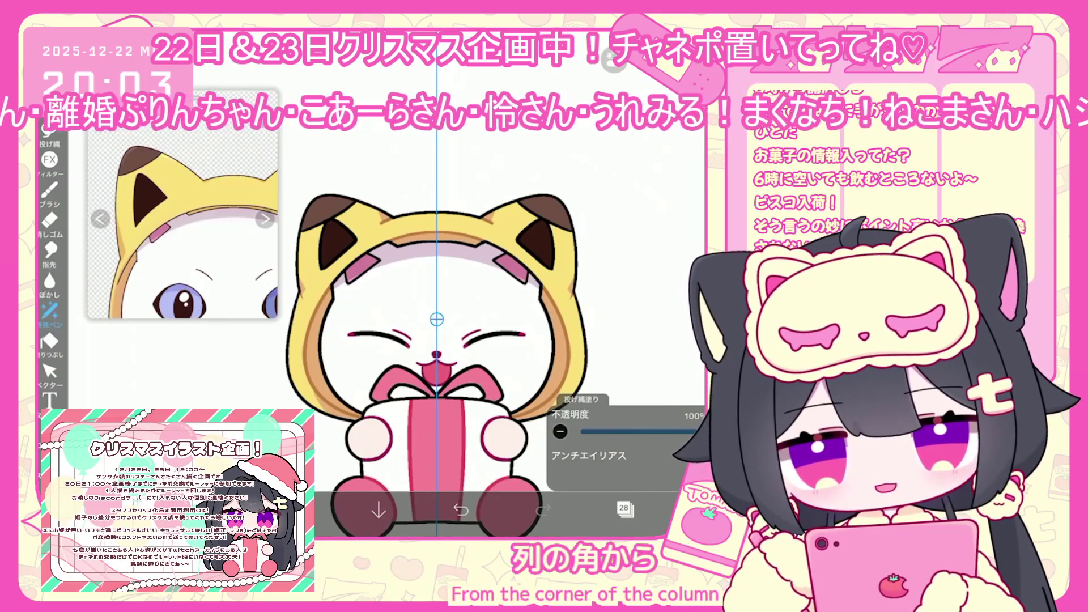
- Choose a dark rose drawing colour and show the layer list
click(623, 509)
click(623, 508)
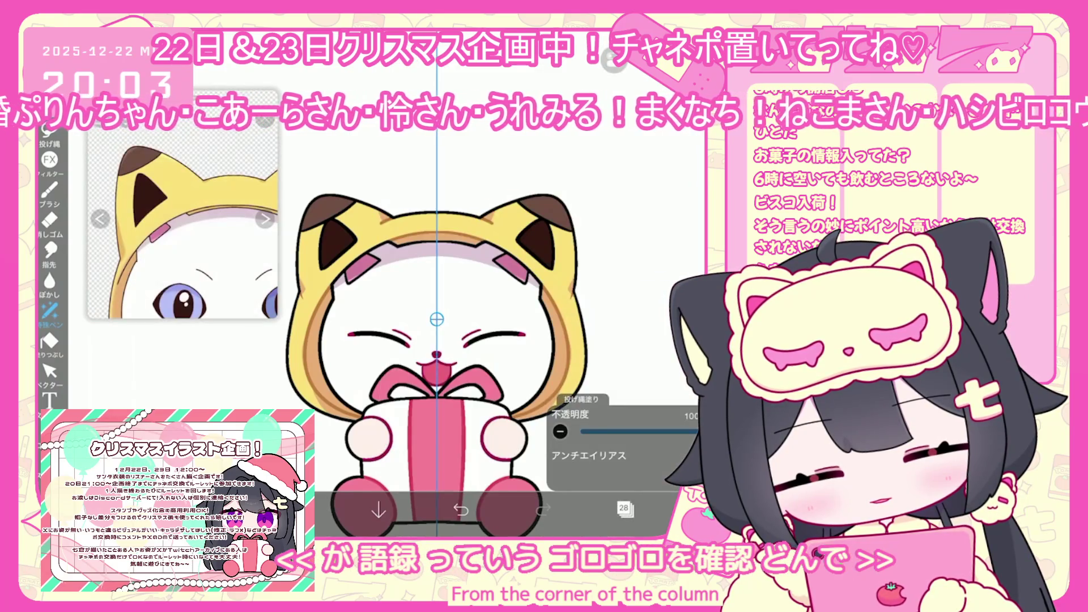
click(296, 510)
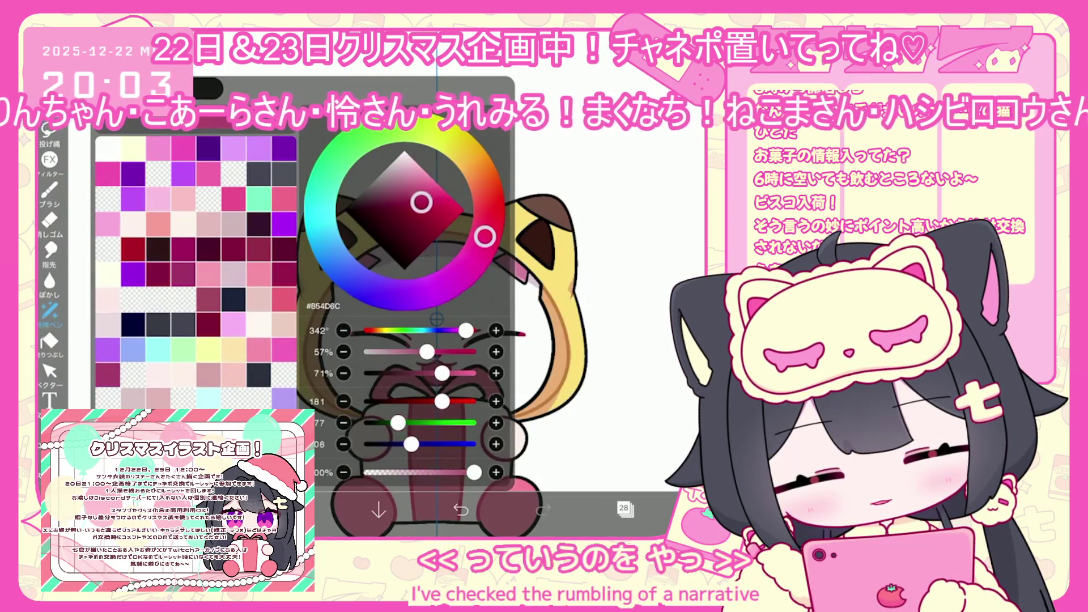
click(296, 510)
scroll(482, 371, up, 5)
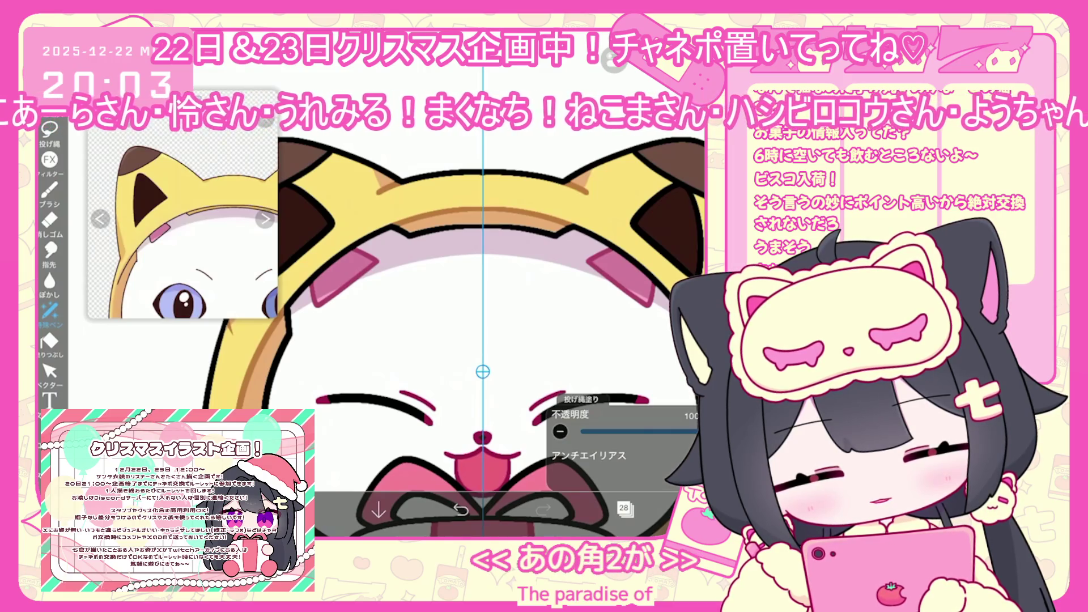
scroll(482, 351, down, 5)
click(623, 507)
scroll(623, 295, up, 10)
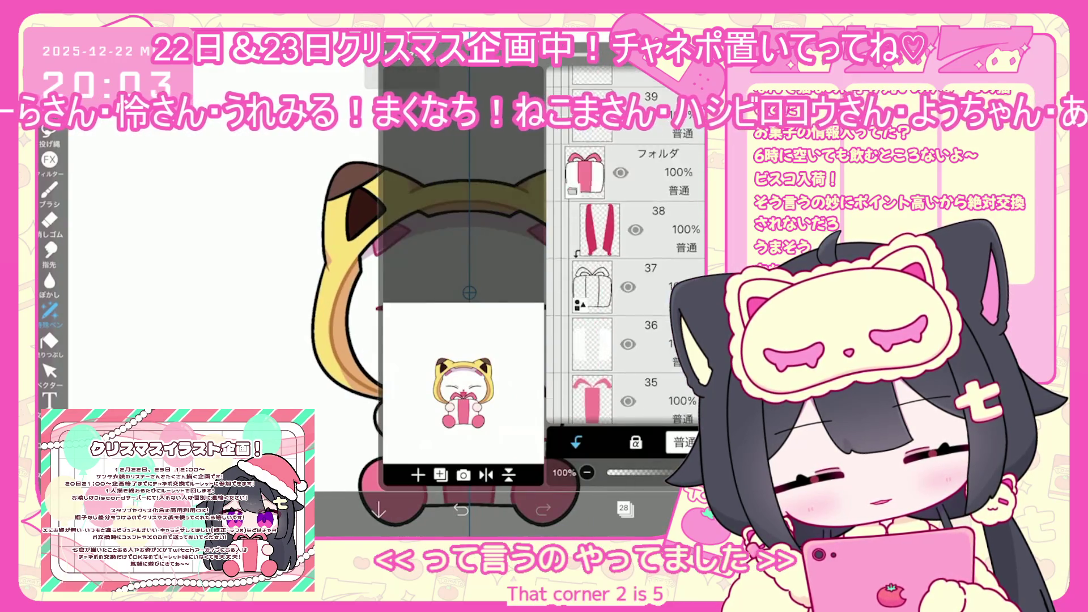
- Add new layer 43 above layer 42 and switch to the brush
click(592, 271)
click(417, 475)
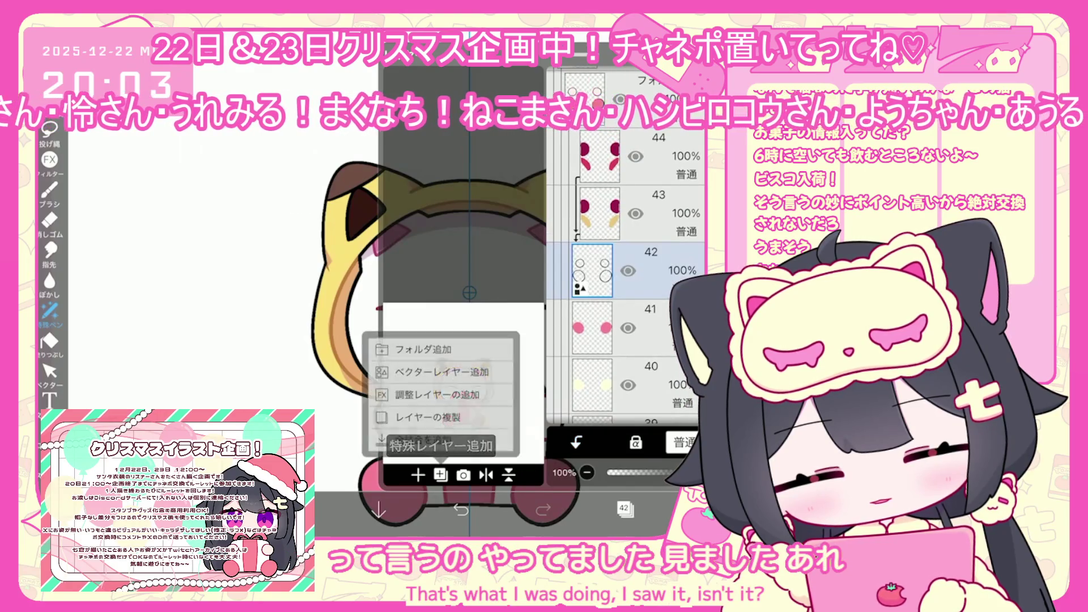
click(459, 453)
click(300, 510)
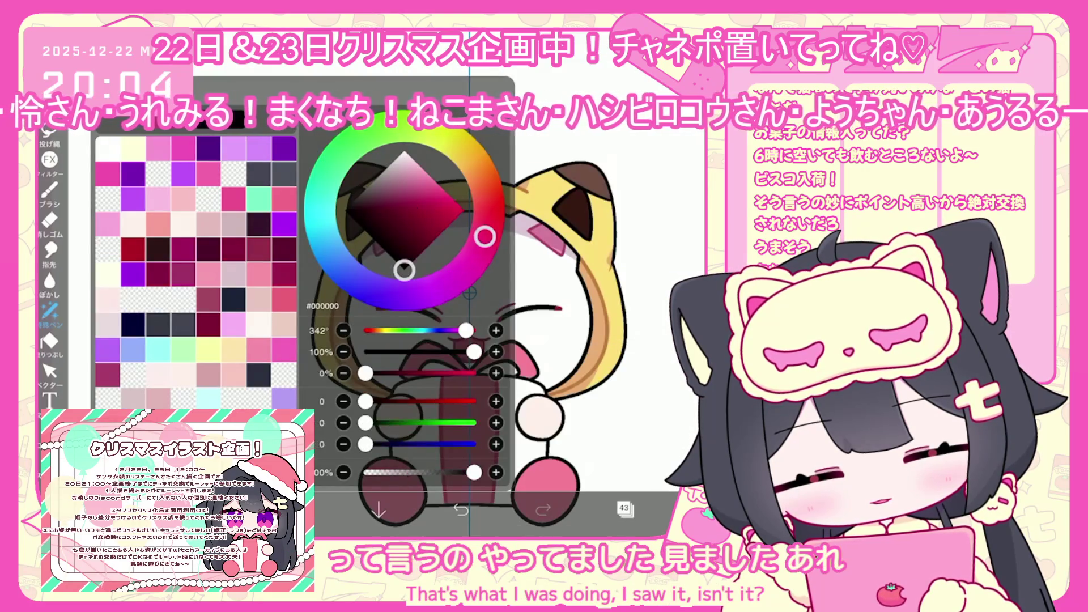
click(49, 190)
click(187, 291)
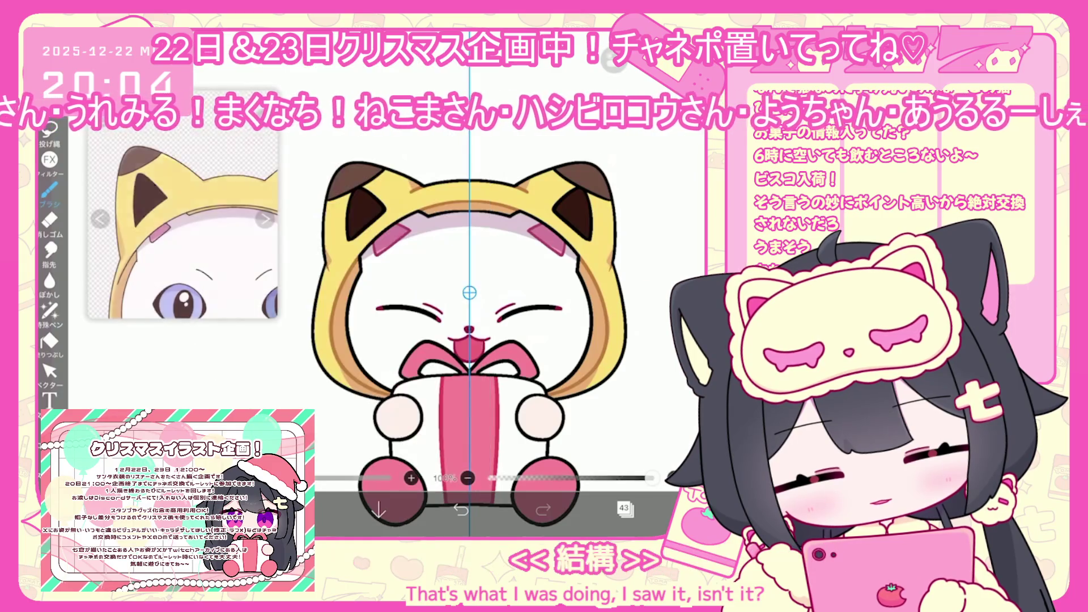
- Draw a dark red stroke around the paw's left edge, bottom and right side
scroll(374, 425, up, 5)
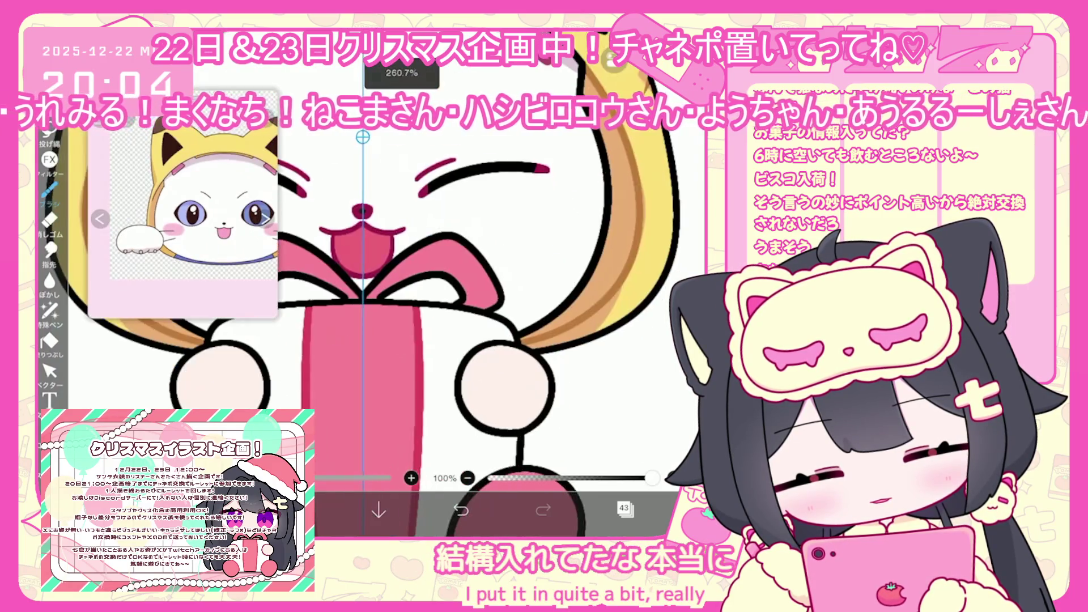
drag(424, 401, 439, 431)
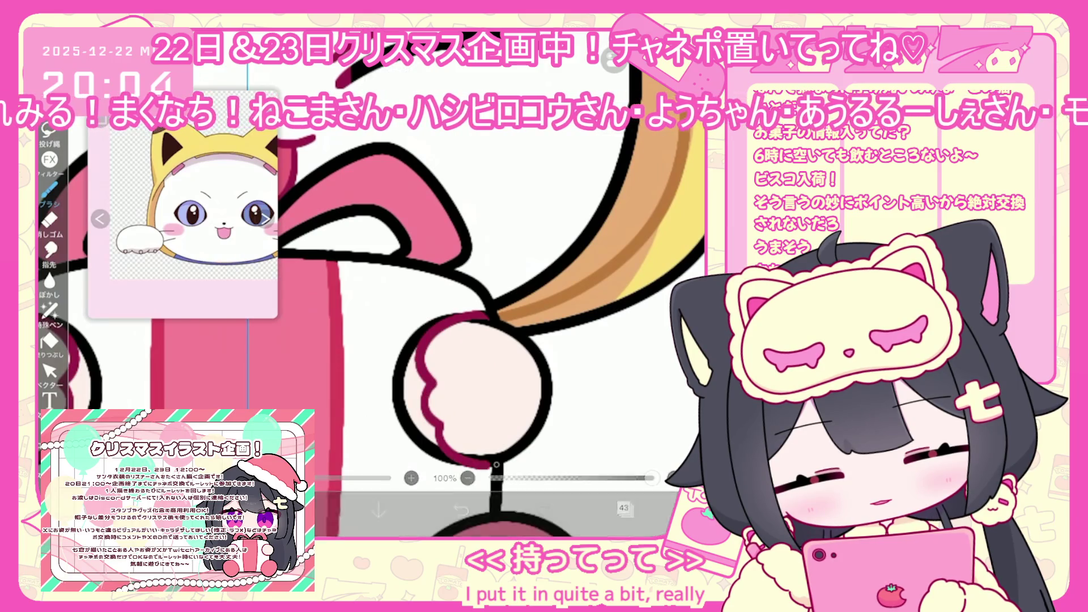
scroll(431, 351, up, 2)
key(ctrl+z)
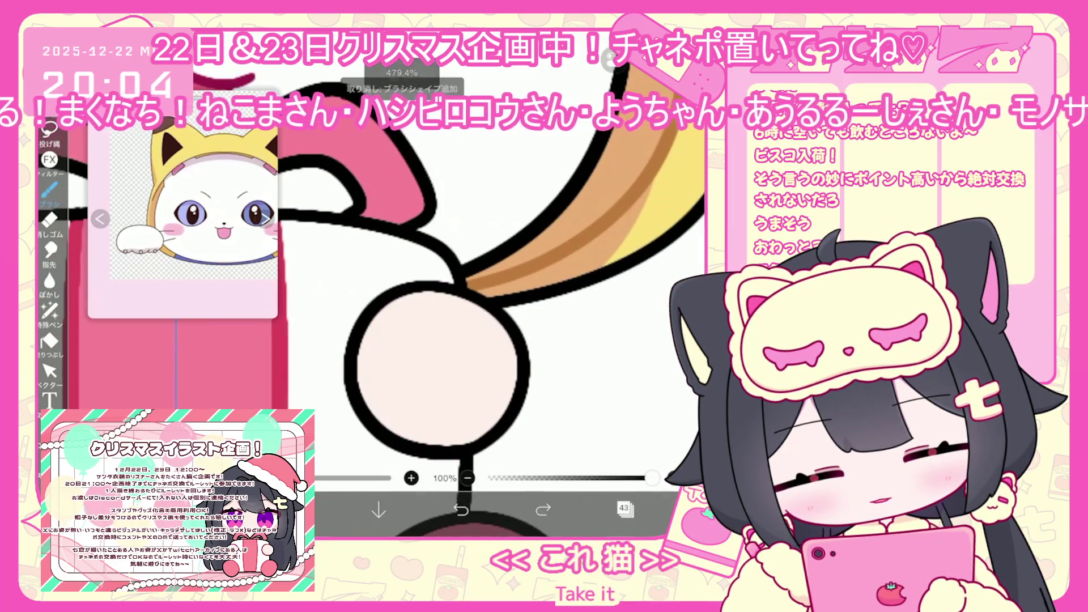
mouse_move(374, 381)
mouse_down()
mouse_move(431, 448)
mouse_move(465, 453)
mouse_up()
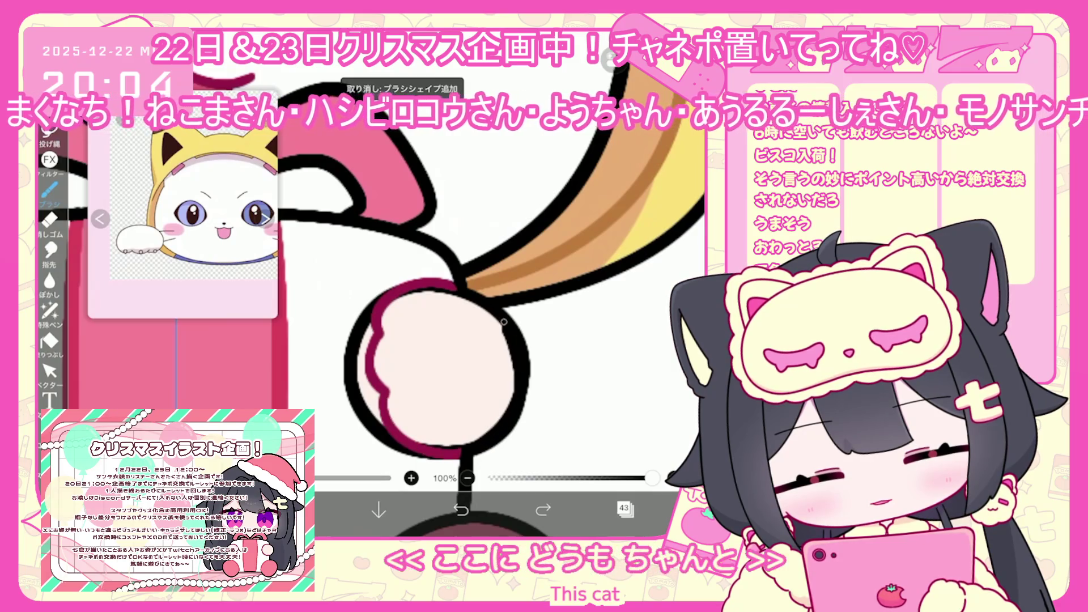
key(ctrl+z)
drag(381, 299, 372, 354)
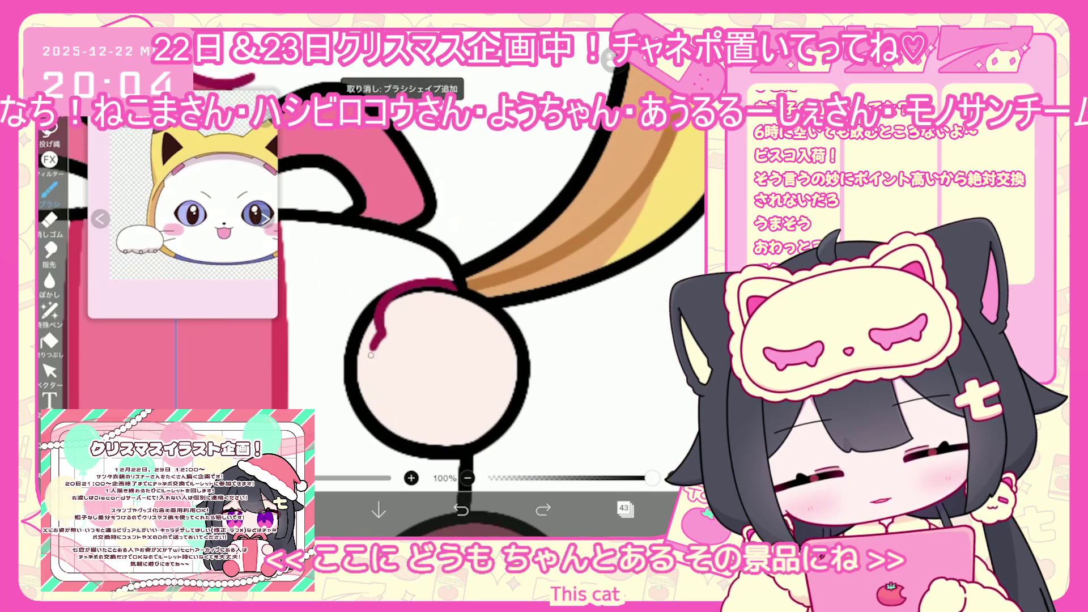
drag(420, 447, 516, 329)
scroll(487, 283, down, 5)
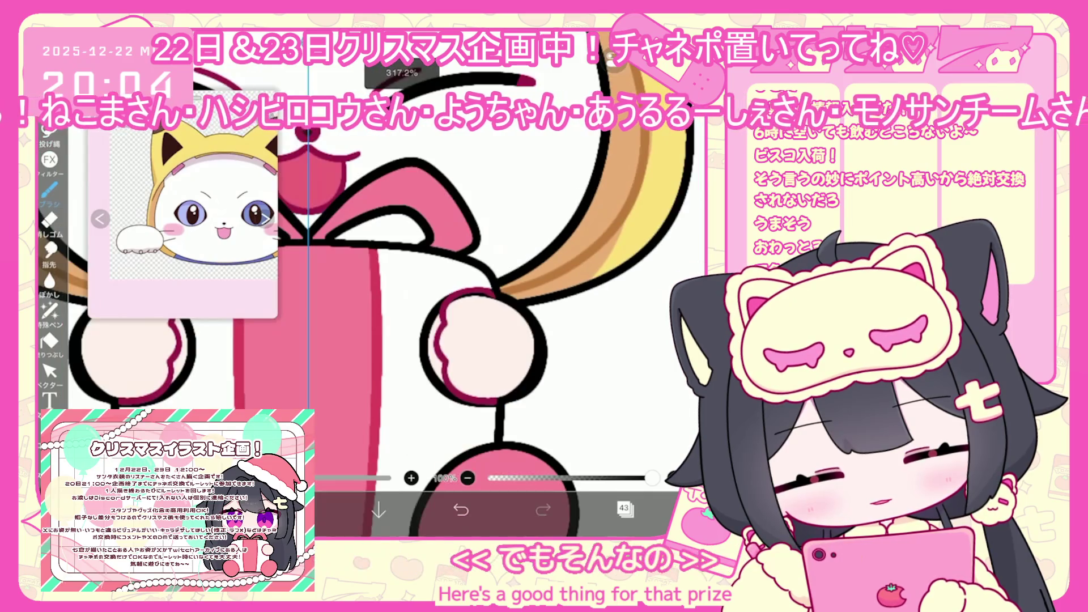
click(623, 507)
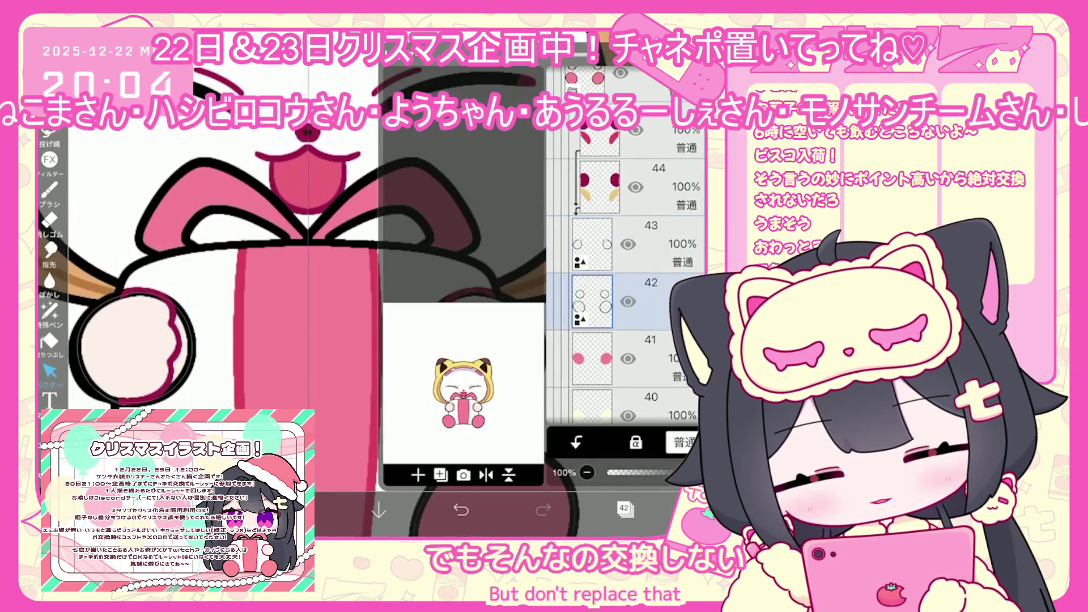
- Outline the right pink foot with black lines along its right edge and top
scroll(363, 317, down, 3)
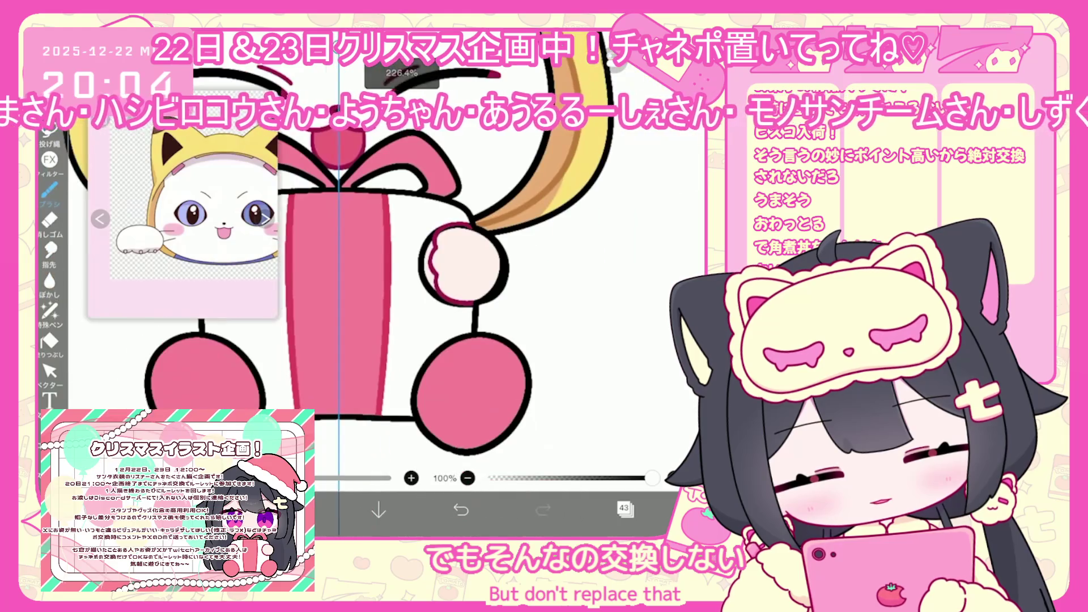
drag(114, 341, 163, 325)
drag(453, 325, 505, 343)
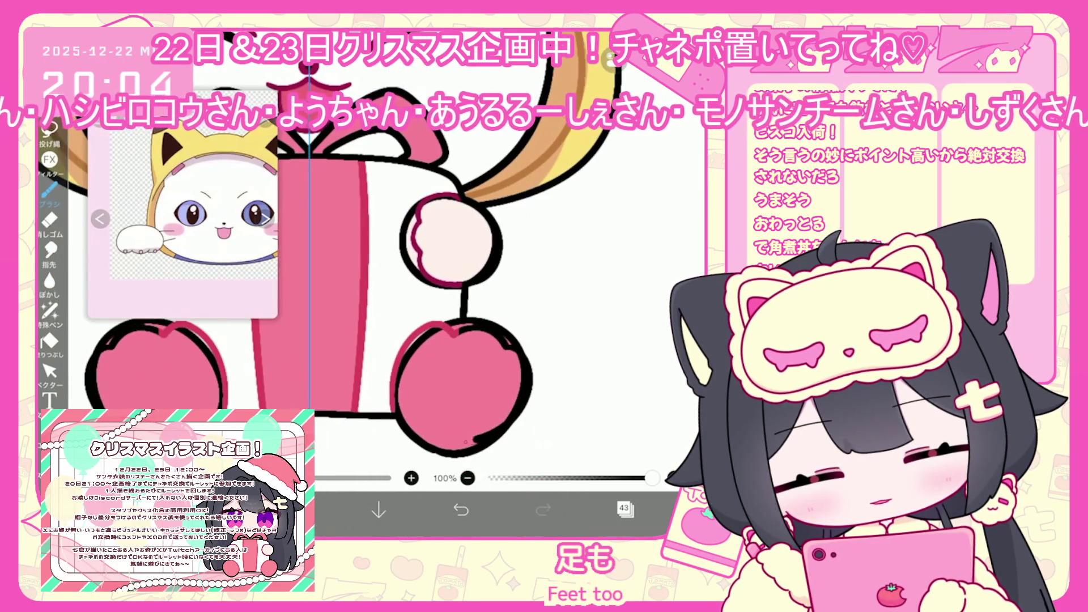
scroll(397, 283, up, 2)
key(ctrl+z)
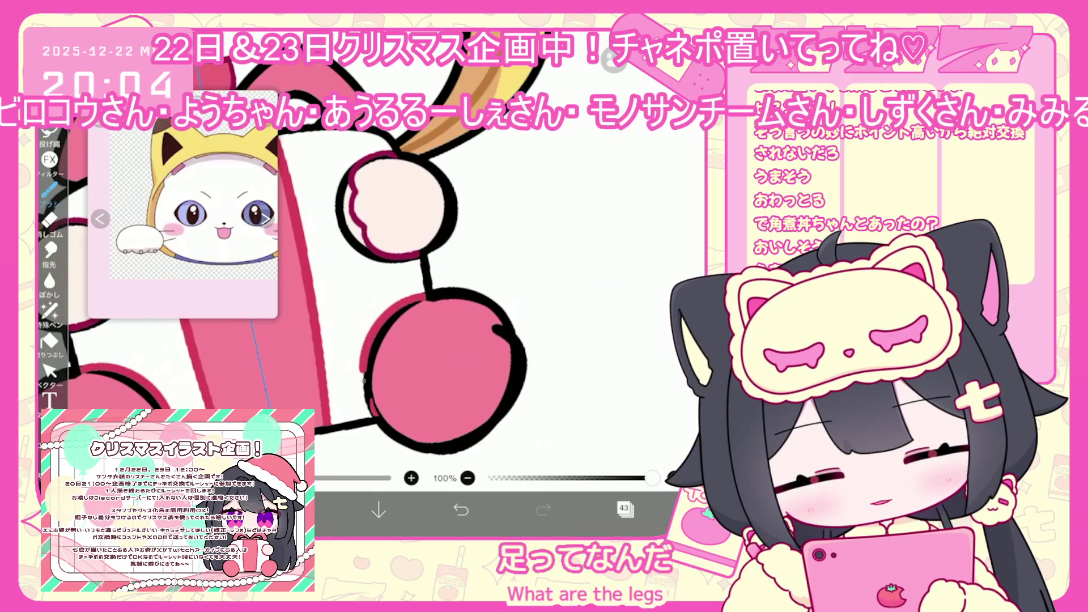
key(ctrl+z)
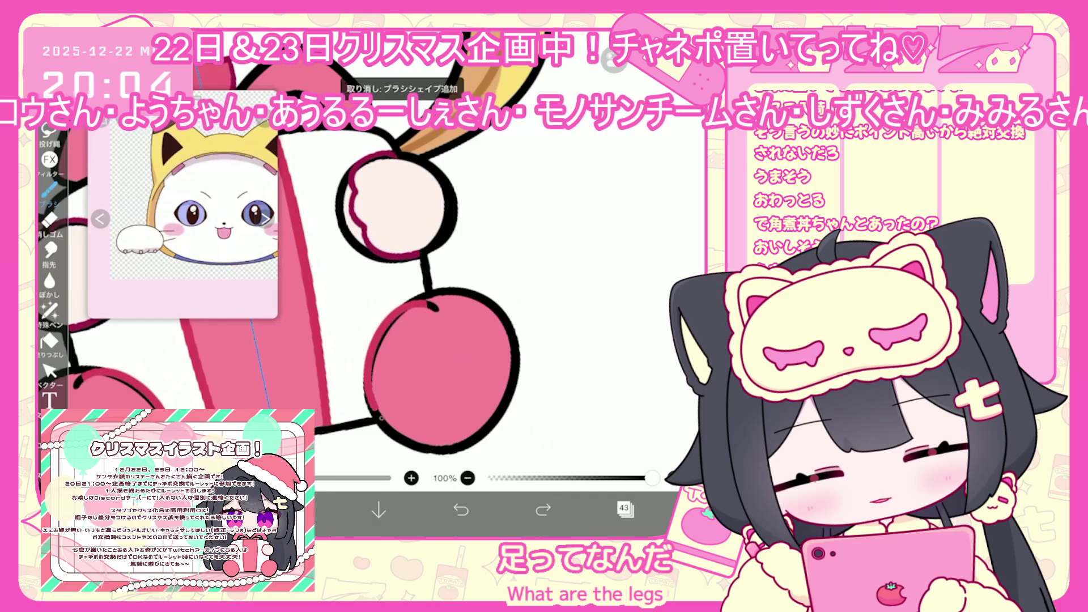
drag(513, 395, 527, 366)
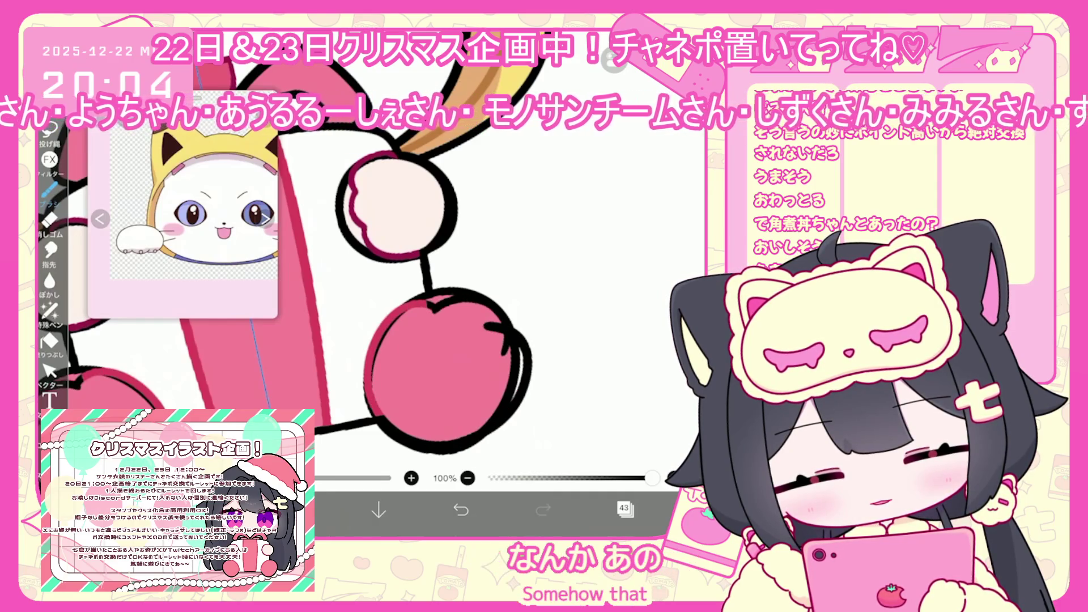
scroll(397, 283, up, 2)
key(ctrl+z)
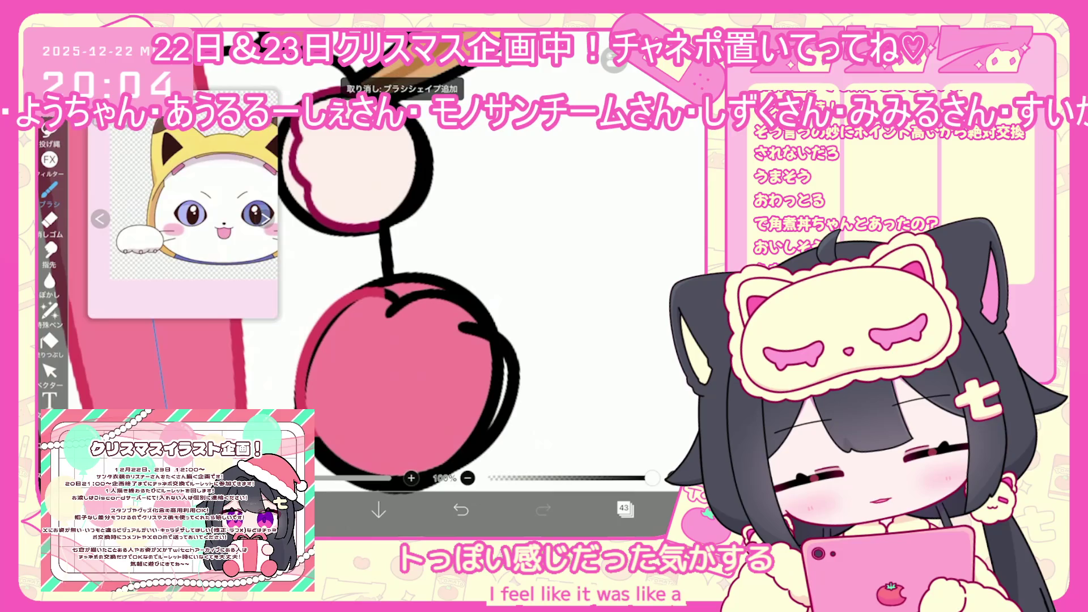
drag(483, 331, 391, 292)
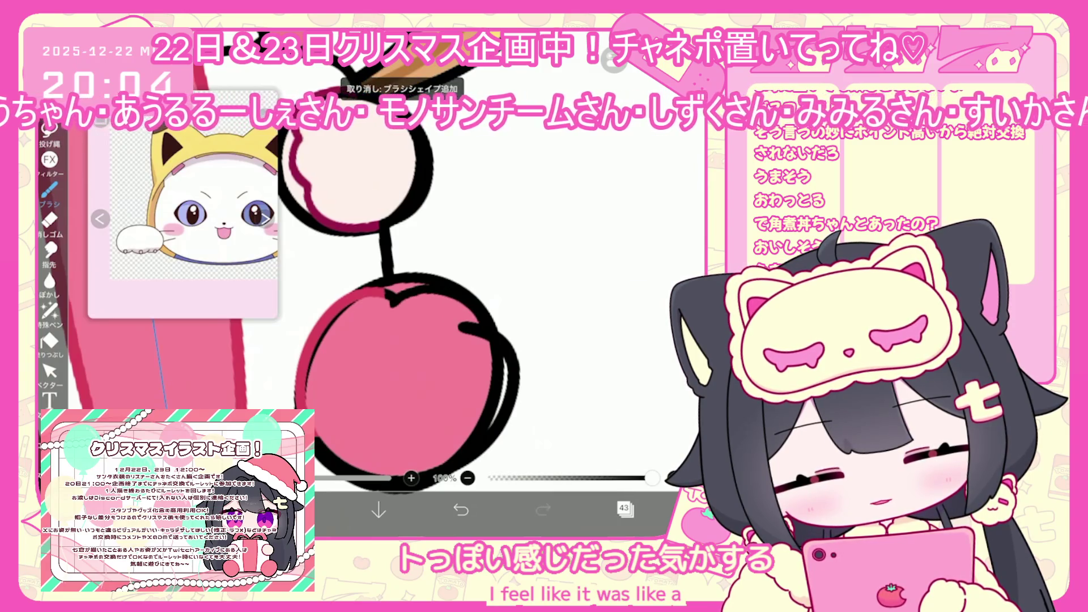
- Draw a paw-pad loop and toe beans inside the pink foot, then select layer 42
click(460, 510)
mouse_move(384, 352)
mouse_down()
mouse_move(396, 347)
mouse_move(410, 440)
mouse_move(351, 391)
mouse_up()
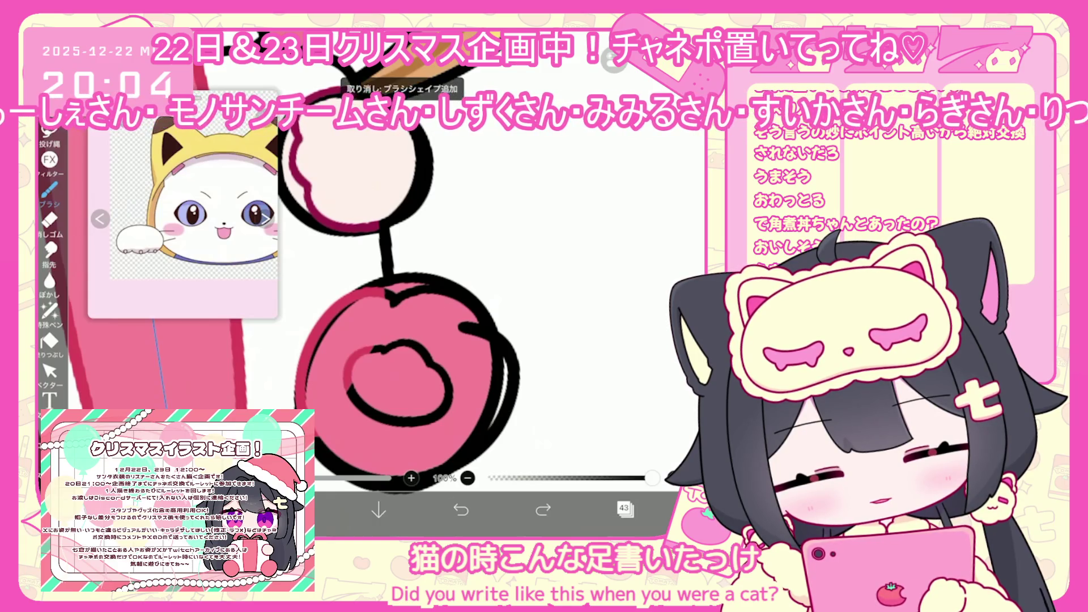
mouse_move(429, 310)
mouse_down()
mouse_move(420, 308)
mouse_move(454, 325)
mouse_up()
drag(462, 342, 460, 342)
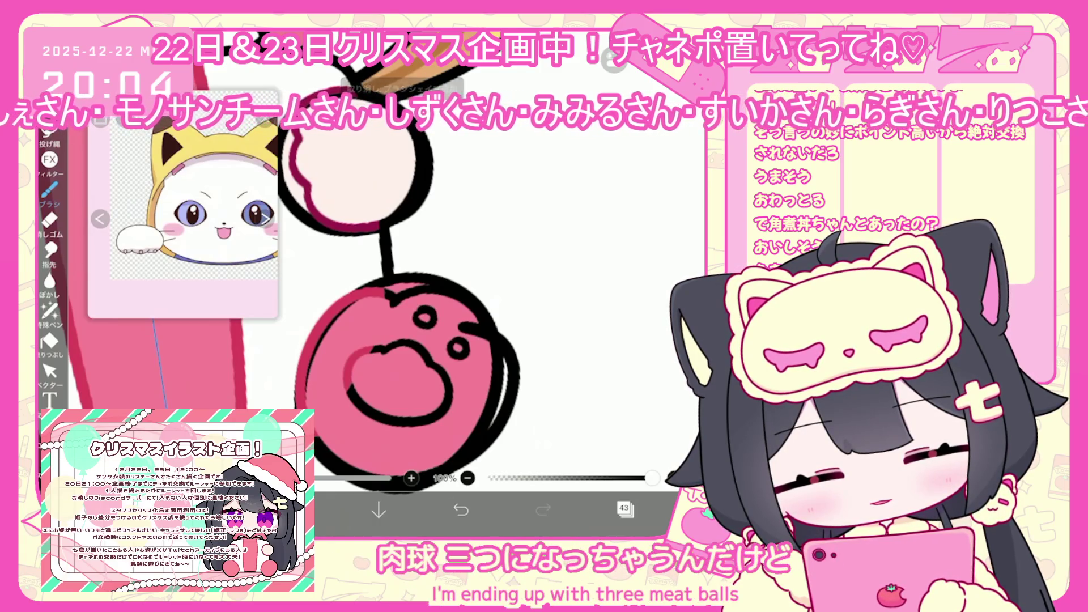
click(624, 509)
click(669, 300)
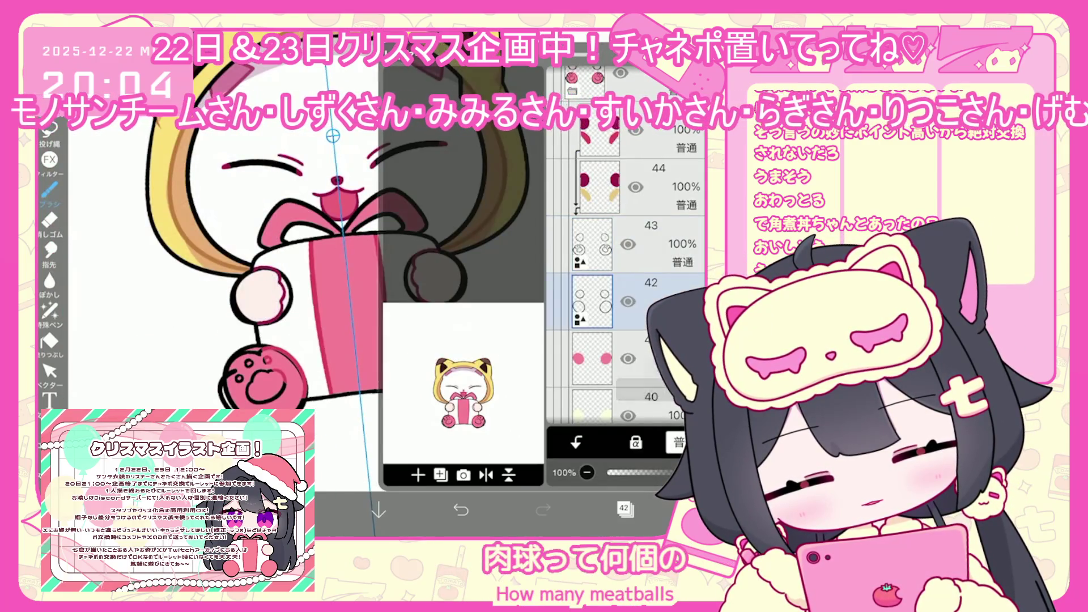
- Select the empty layer 40, pick light pink and switch to the Fill tool
scroll(623, 284, down, 2)
click(652, 243)
click(418, 475)
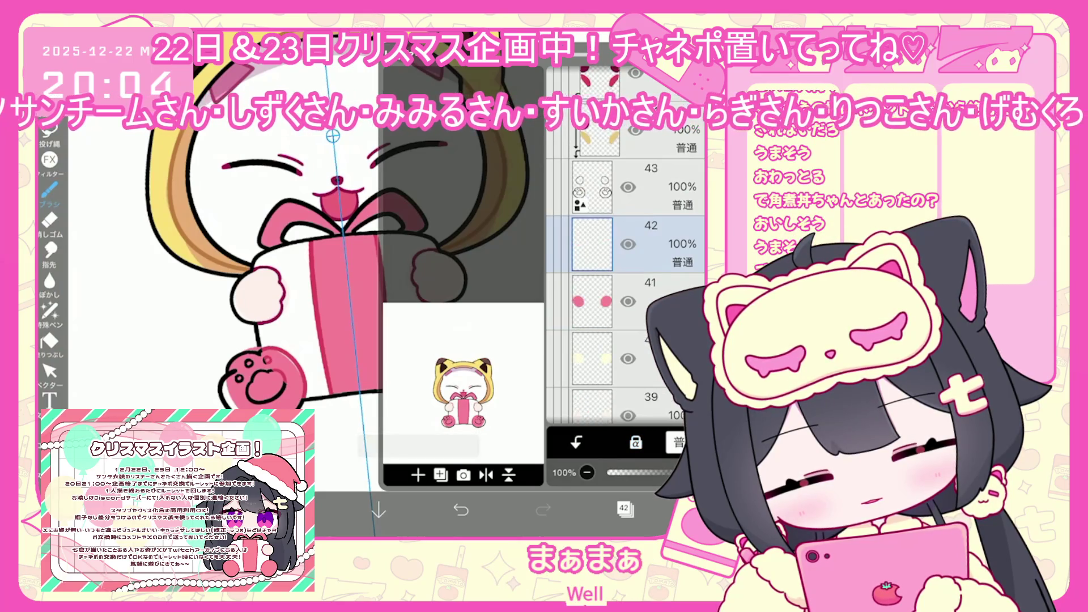
click(640, 187)
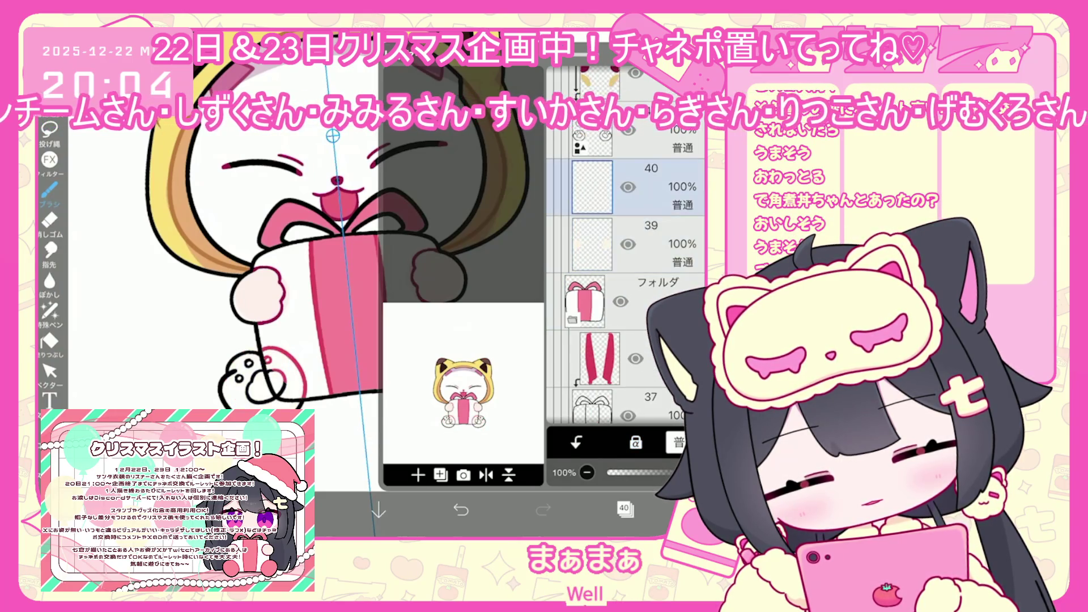
click(297, 510)
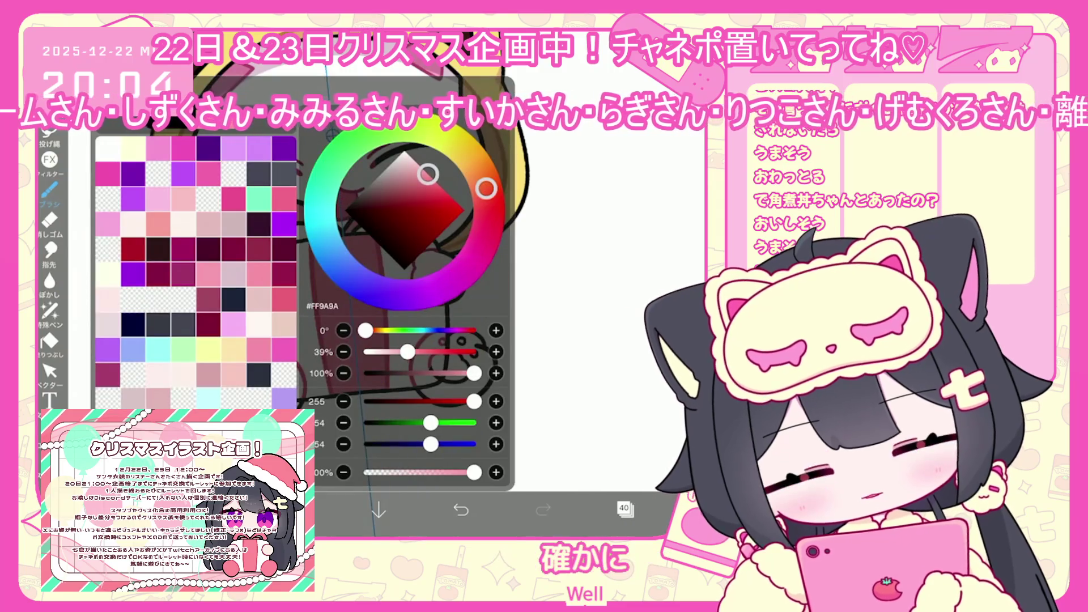
click(49, 340)
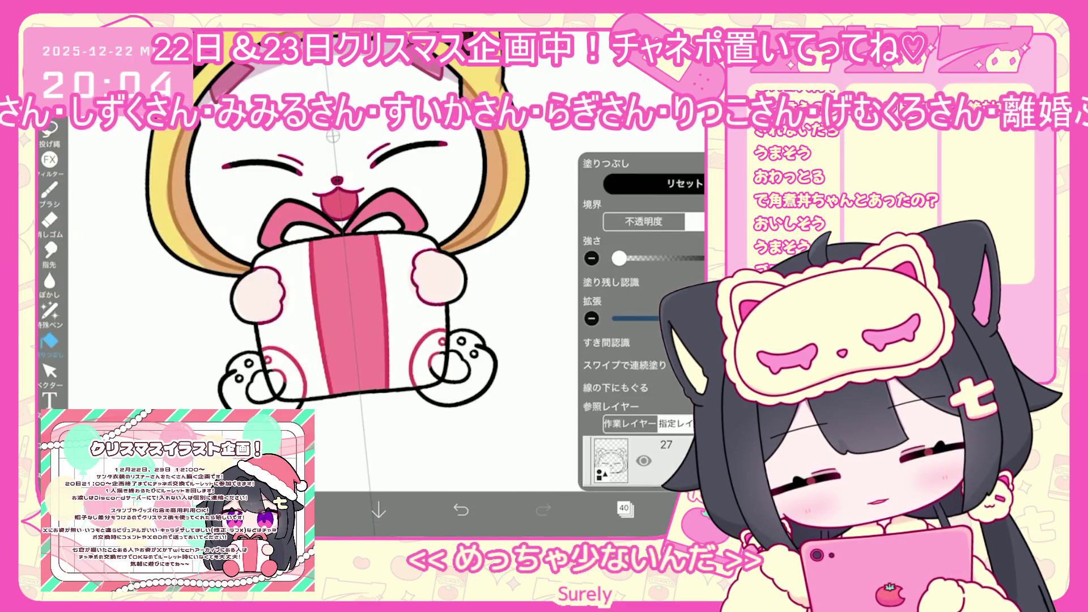
- Set the fill's reference layer and fill the right paw and left foot pink
click(623, 507)
scroll(643, 284, up, 10)
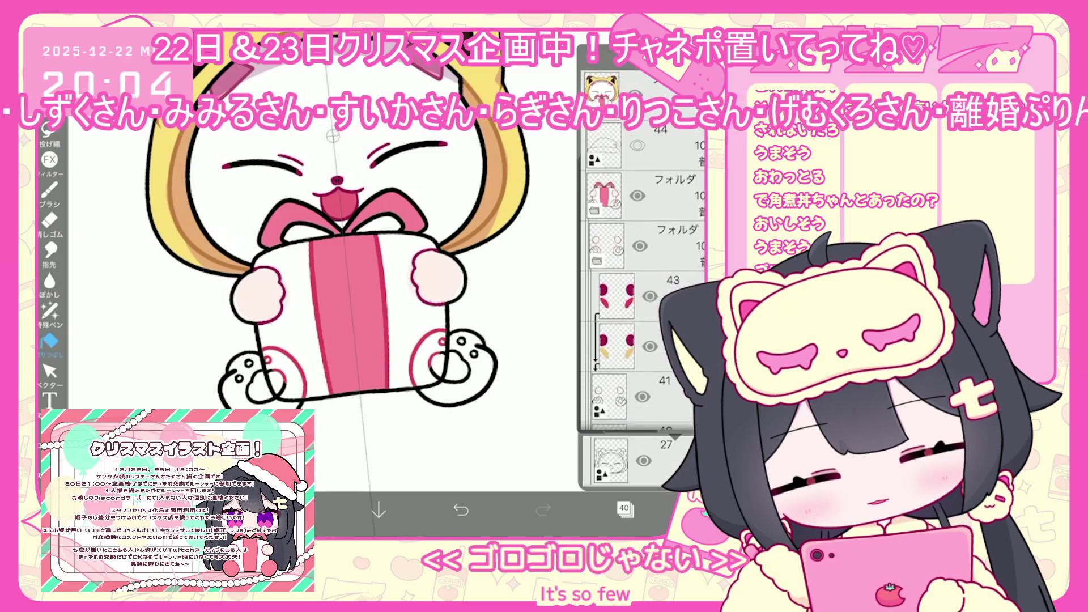
click(623, 507)
click(623, 507)
click(623, 507)
click(448, 363)
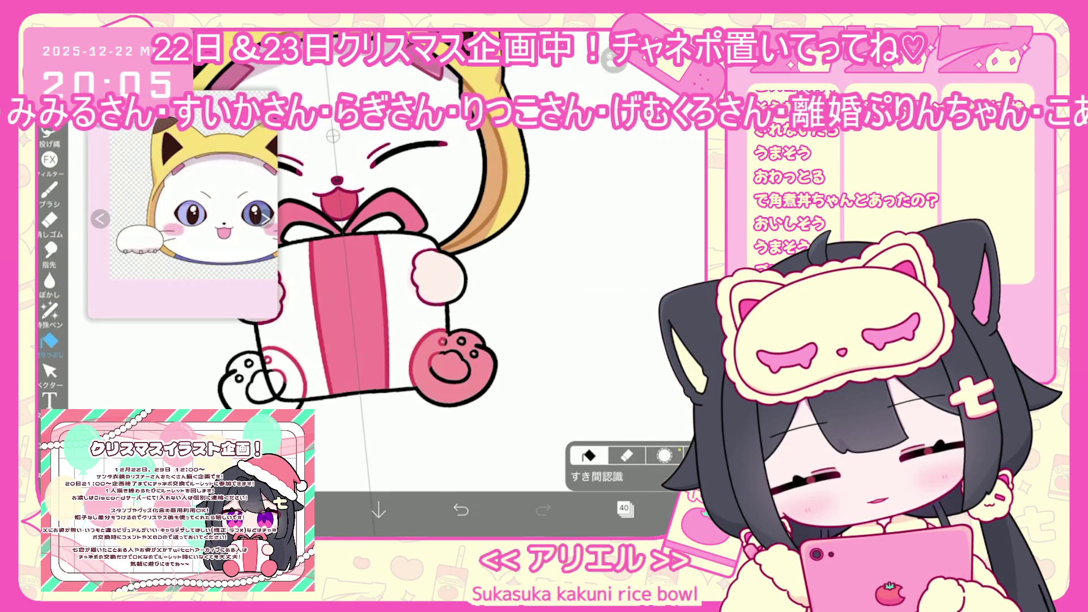
click(257, 378)
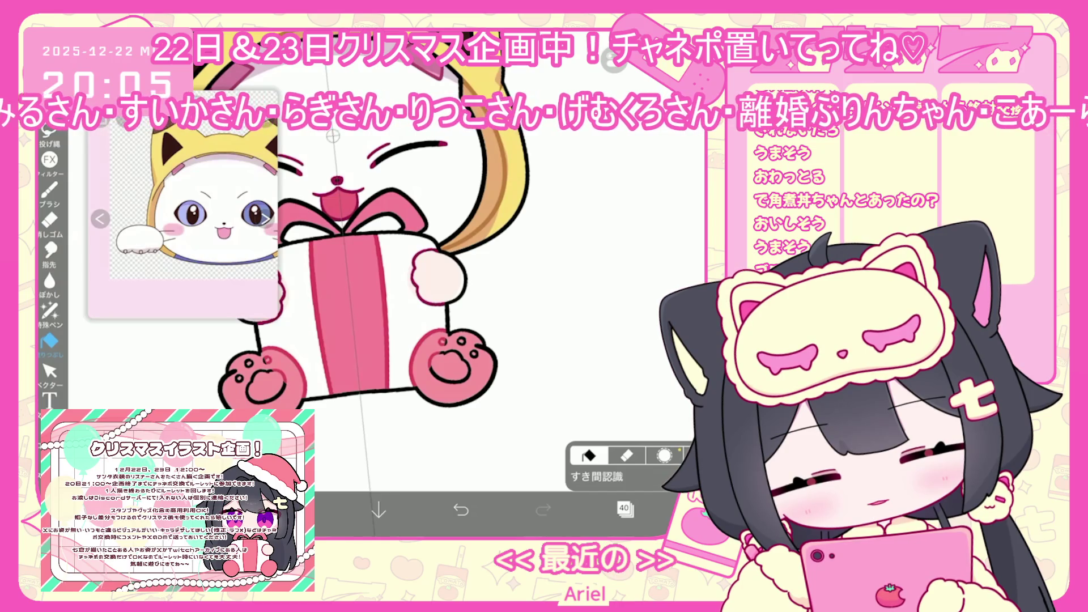
scroll(397, 283, down, 3)
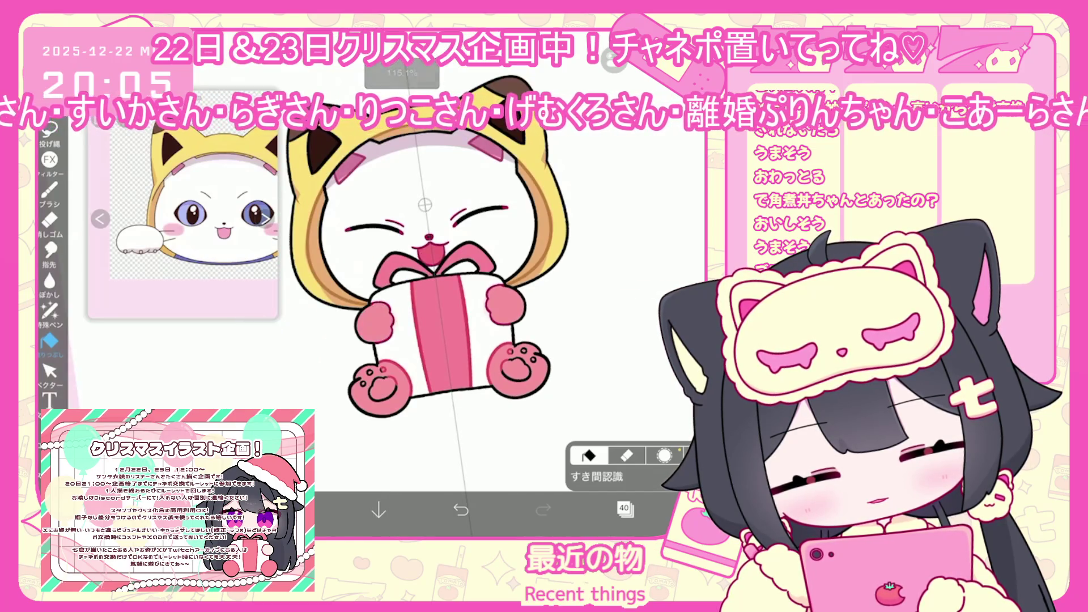
- Pick white and lasso-fill on layer 41 to restore the feet
click(623, 507)
click(295, 510)
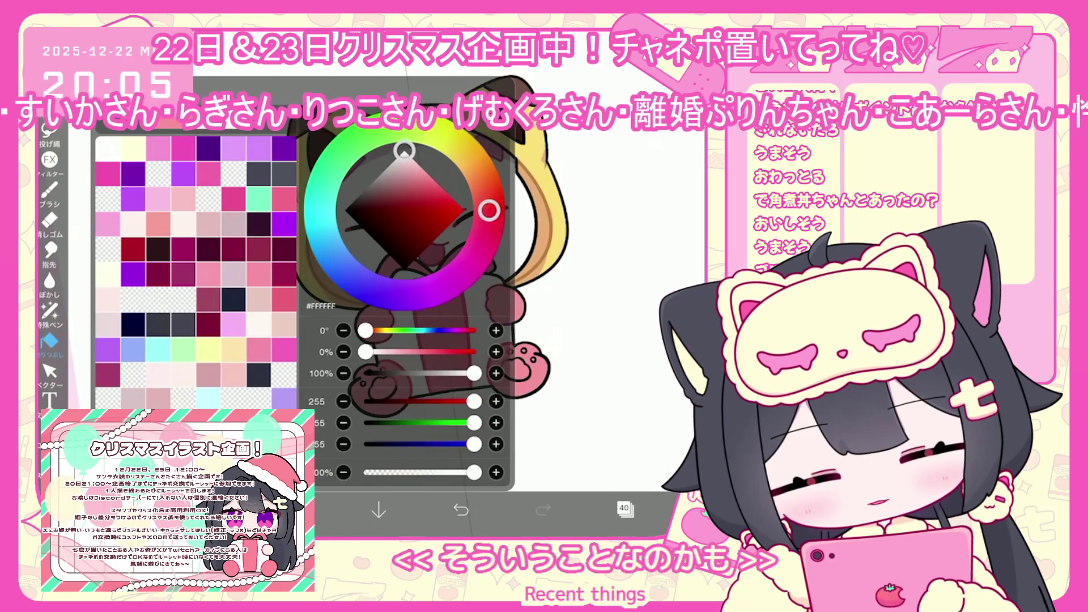
click(49, 311)
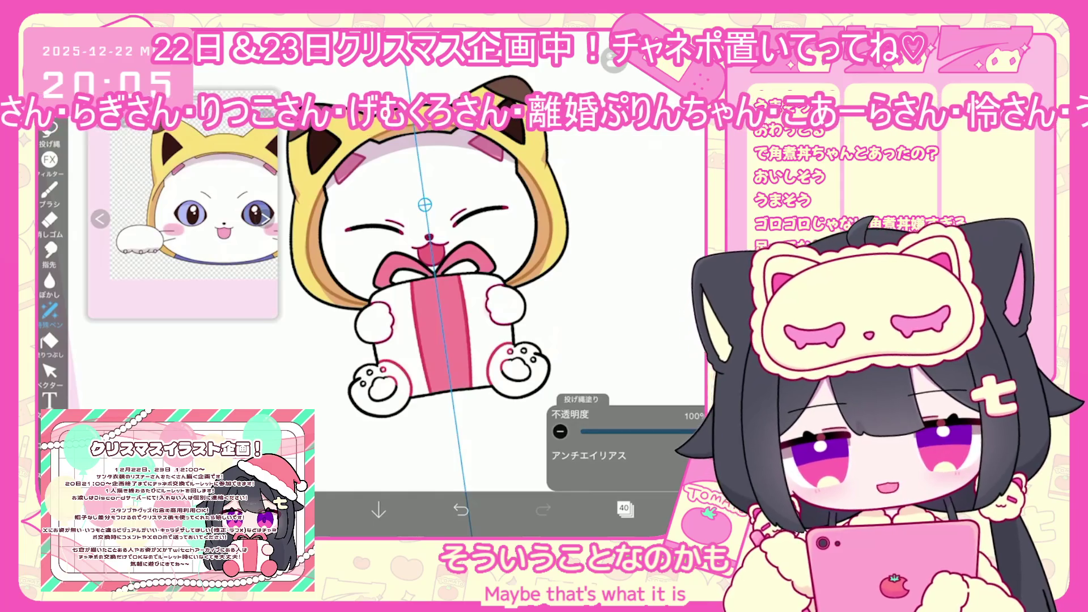
click(623, 507)
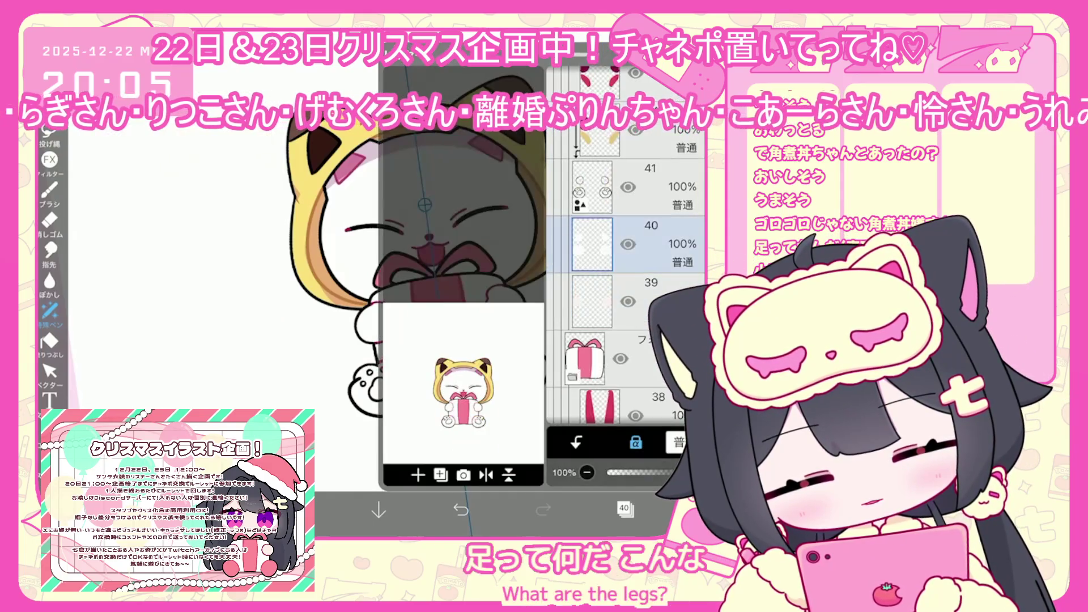
click(592, 187)
click(623, 507)
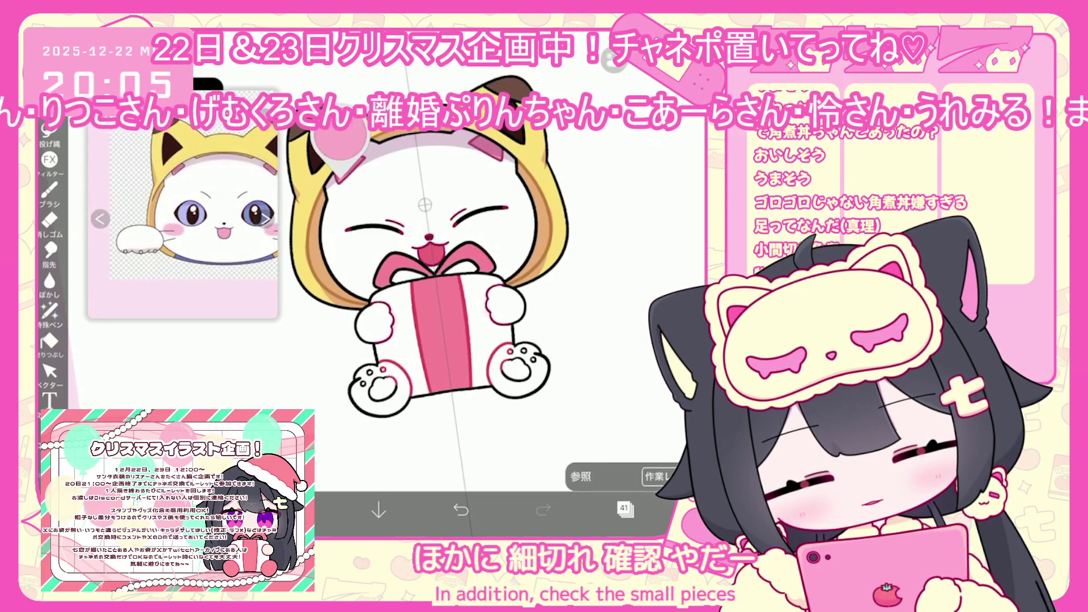
click(49, 310)
scroll(516, 363, up, 5)
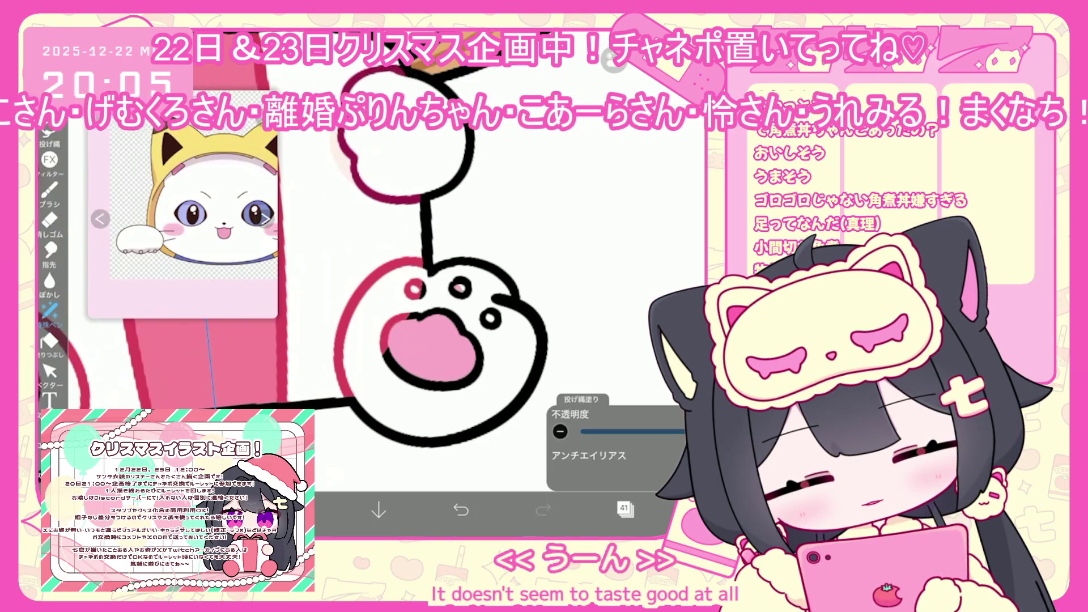
- Fill the small toe beans darker pink, then move to layers 44 and 43
drag(409, 284, 410, 285)
click(491, 318)
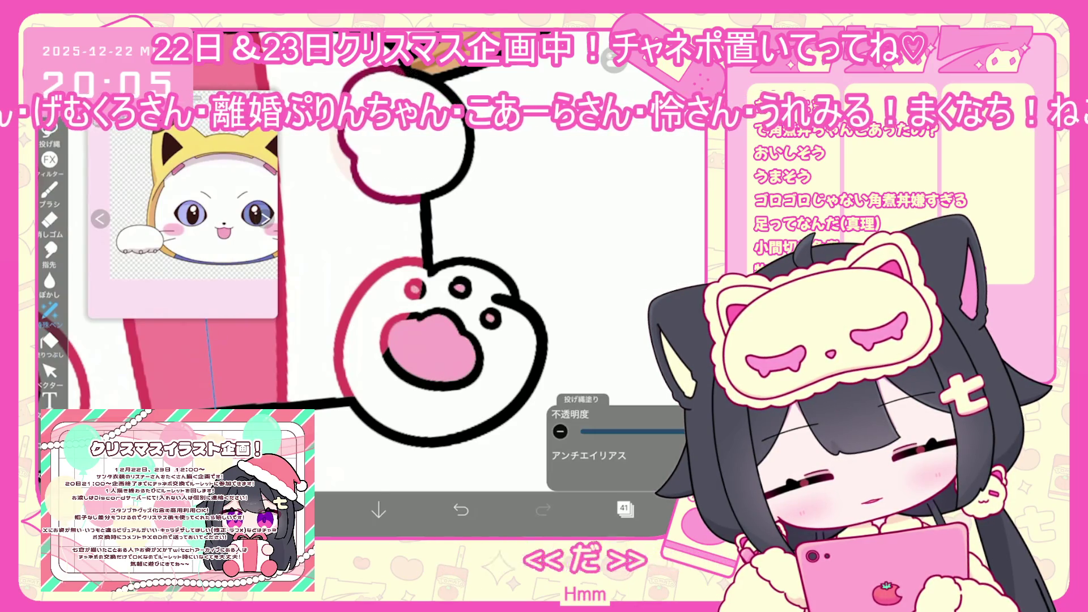
scroll(454, 283, down, 5)
click(624, 508)
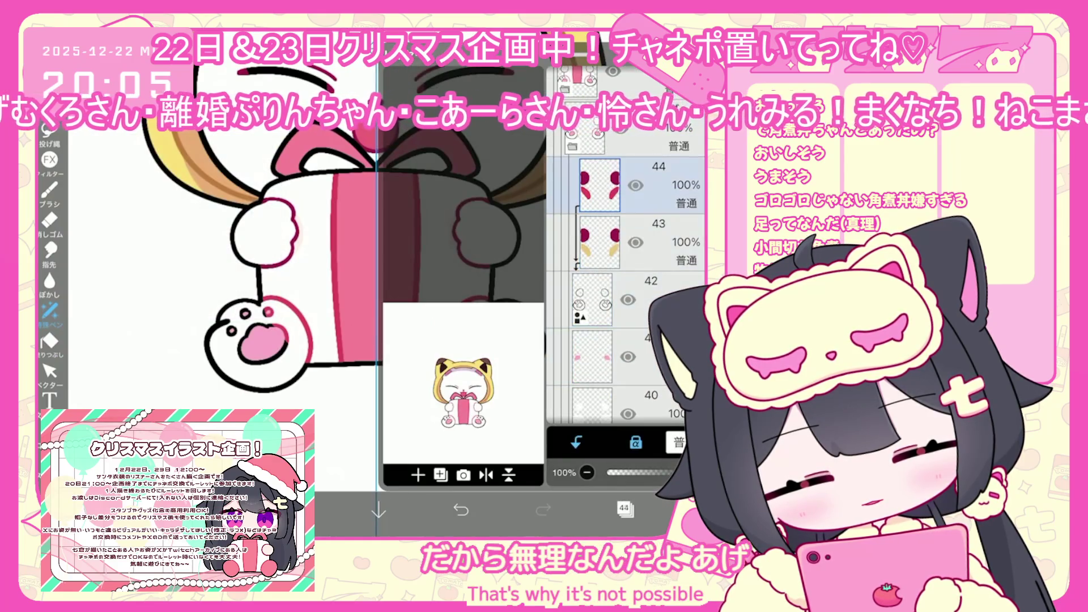
click(640, 184)
click(624, 508)
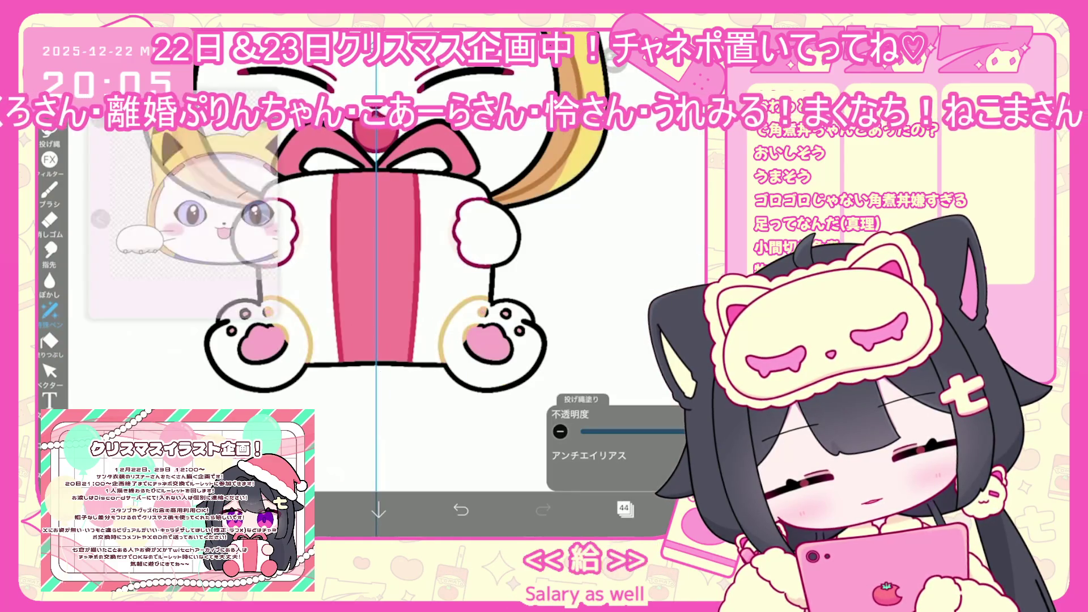
scroll(374, 255, down, 3)
click(623, 508)
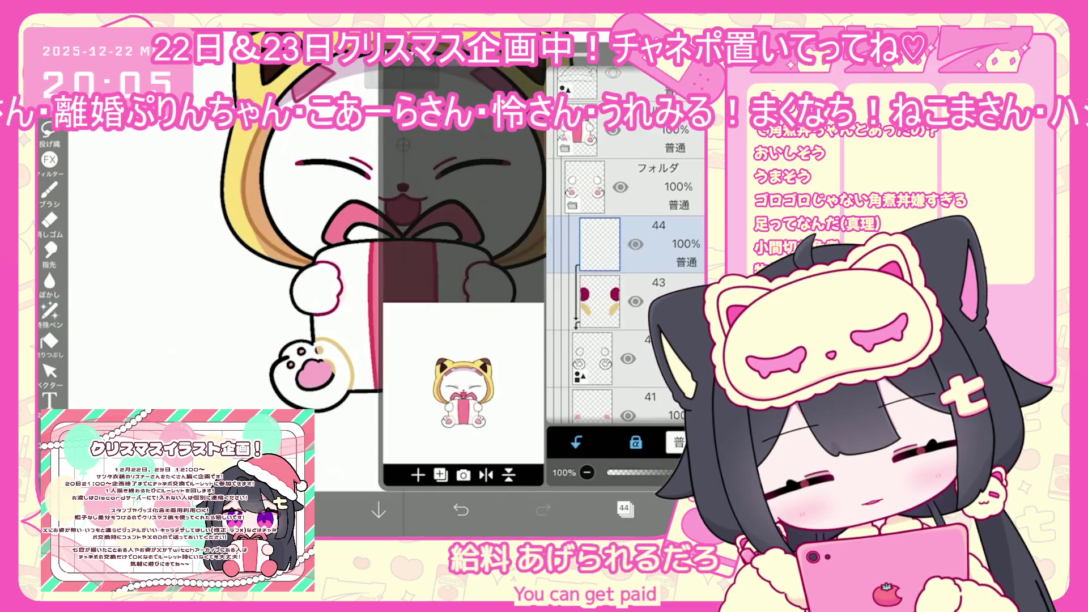
click(600, 301)
click(624, 508)
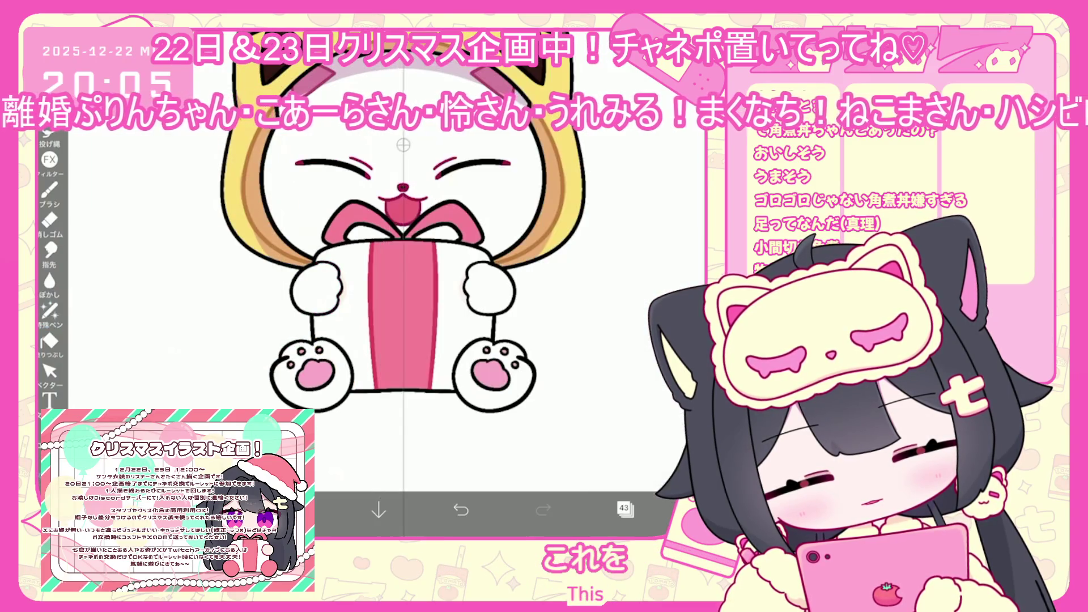
- Choose a pale pink colour and select layer 42
click(295, 509)
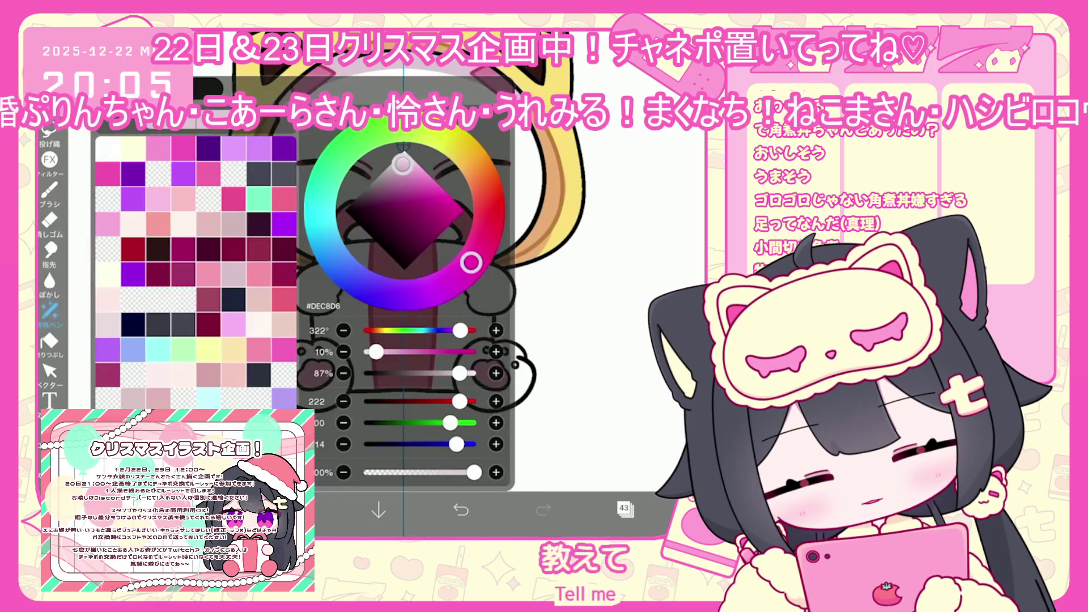
scroll(363, 283, up, 3)
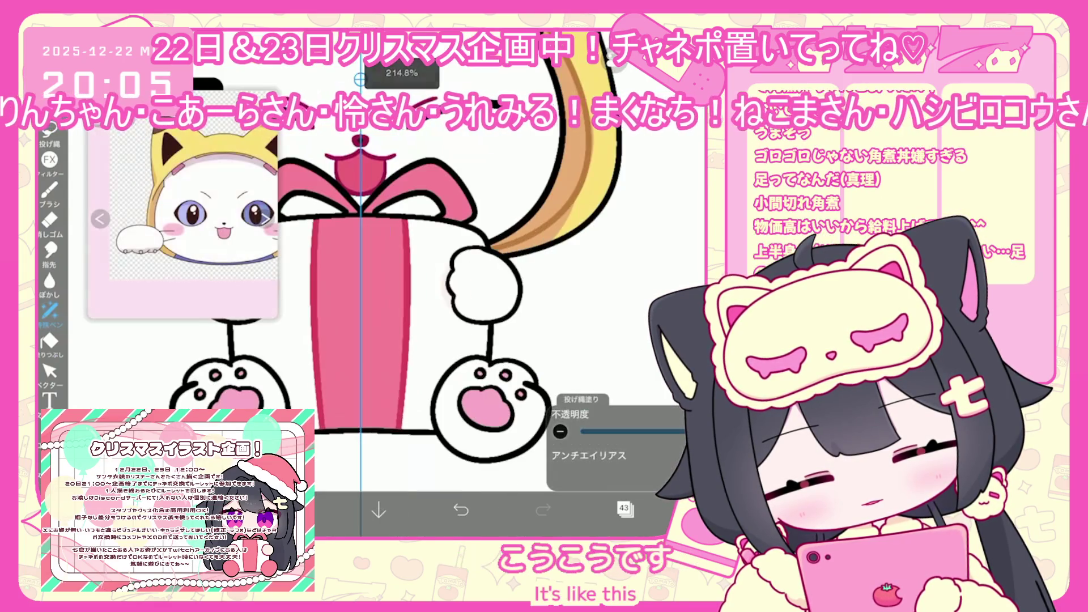
click(623, 508)
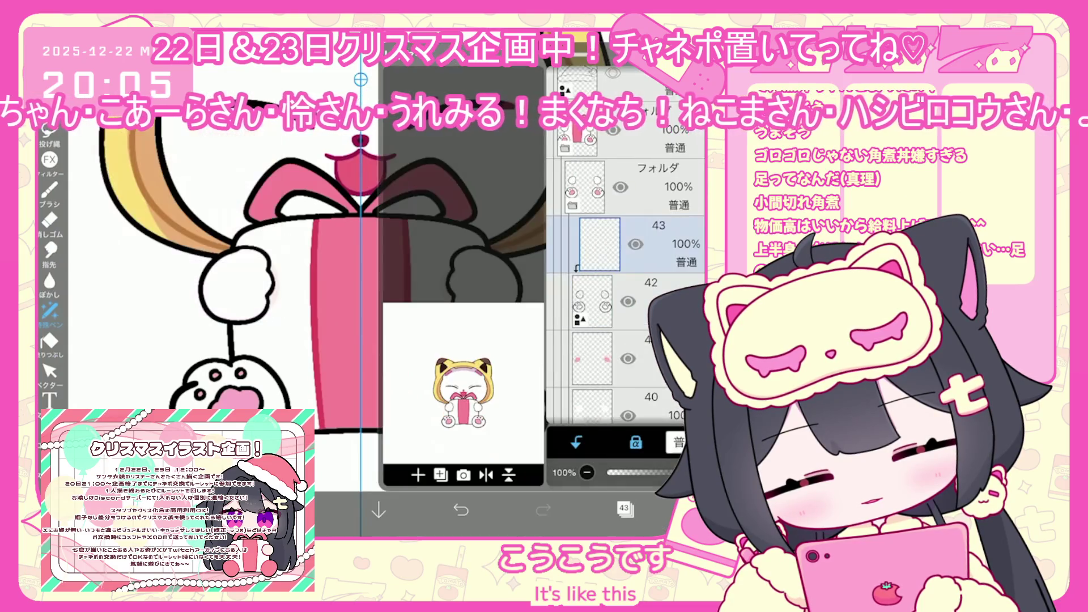
scroll(623, 255, down, 2)
click(623, 345)
scroll(623, 255, up, 2)
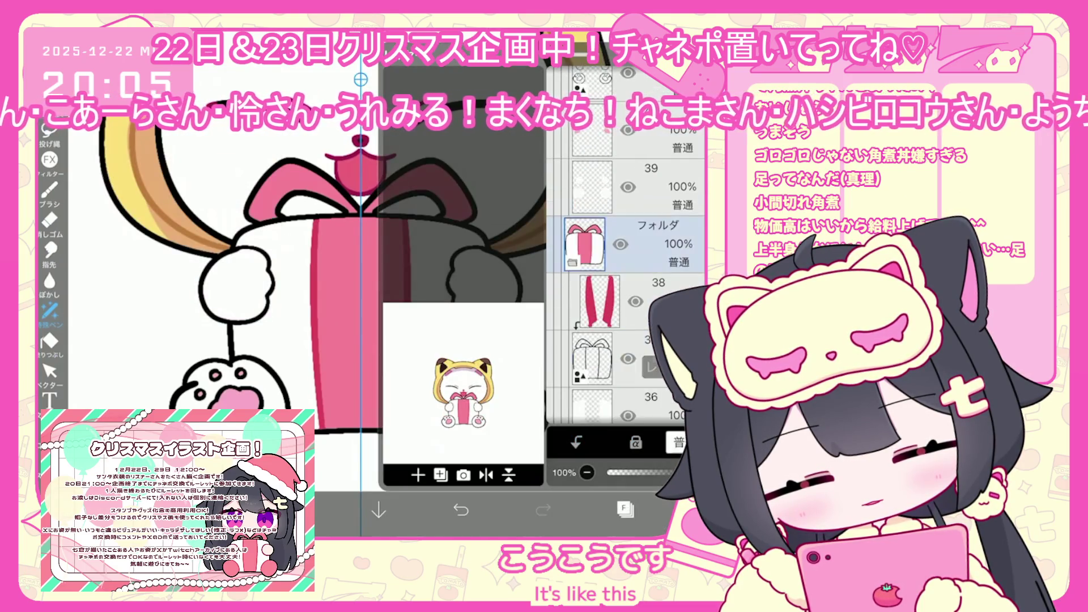
click(592, 173)
click(623, 508)
click(623, 508)
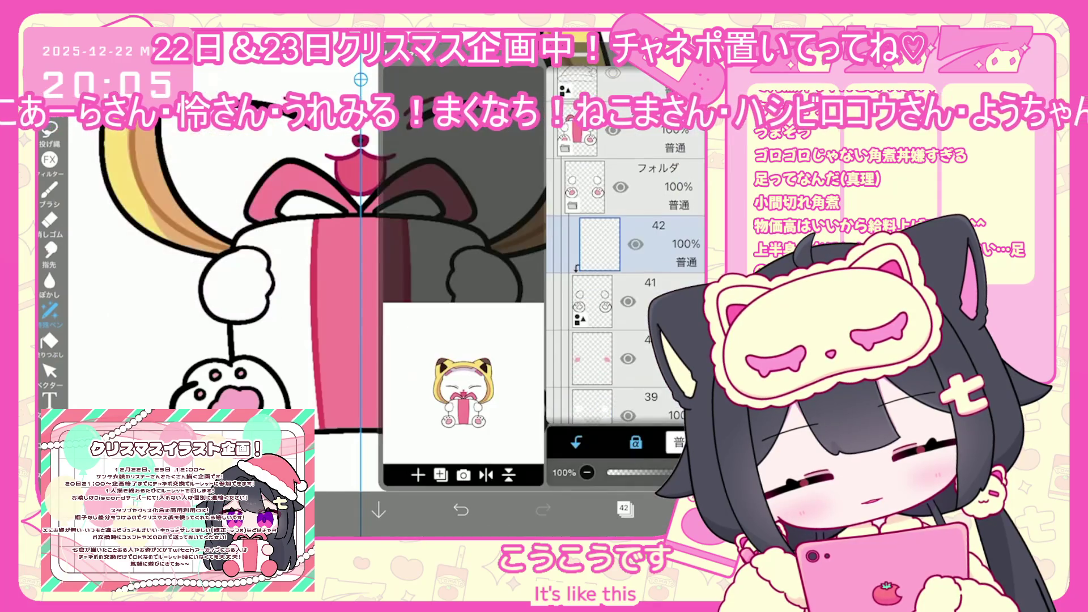
click(623, 508)
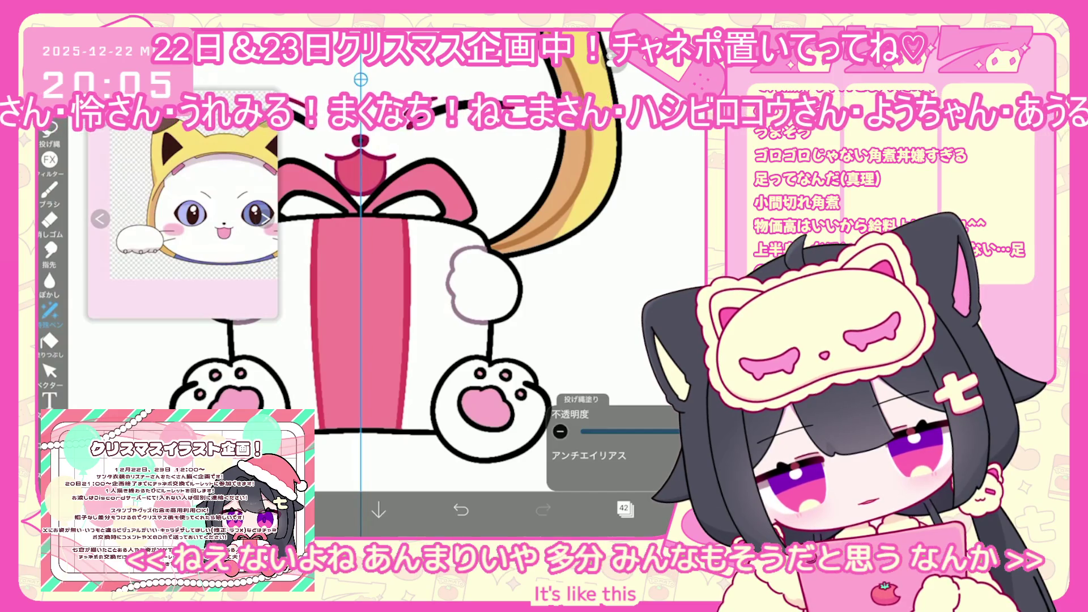
- Redo the lasso shading in pale pink along the paw's left edge
scroll(543, 499, up, 3)
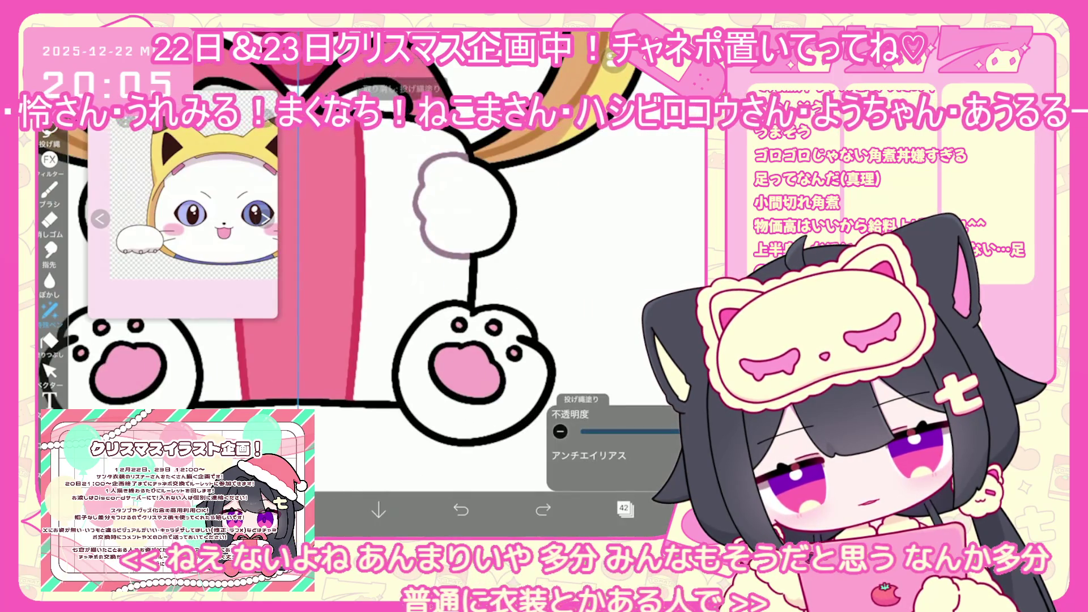
key(ctrl+z)
drag(408, 328, 400, 419)
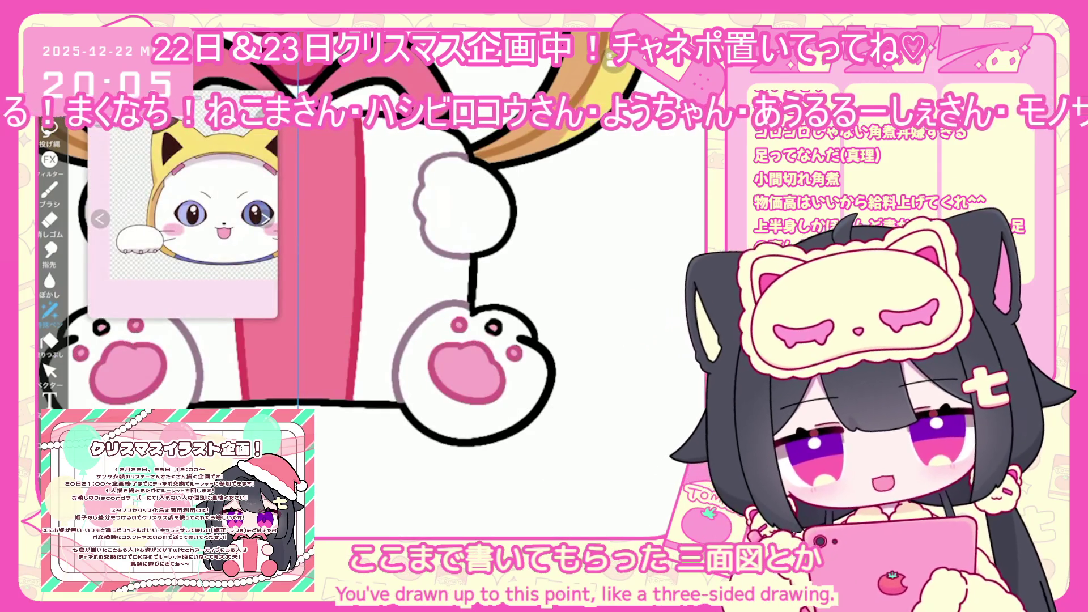
scroll(397, 283, down, 3)
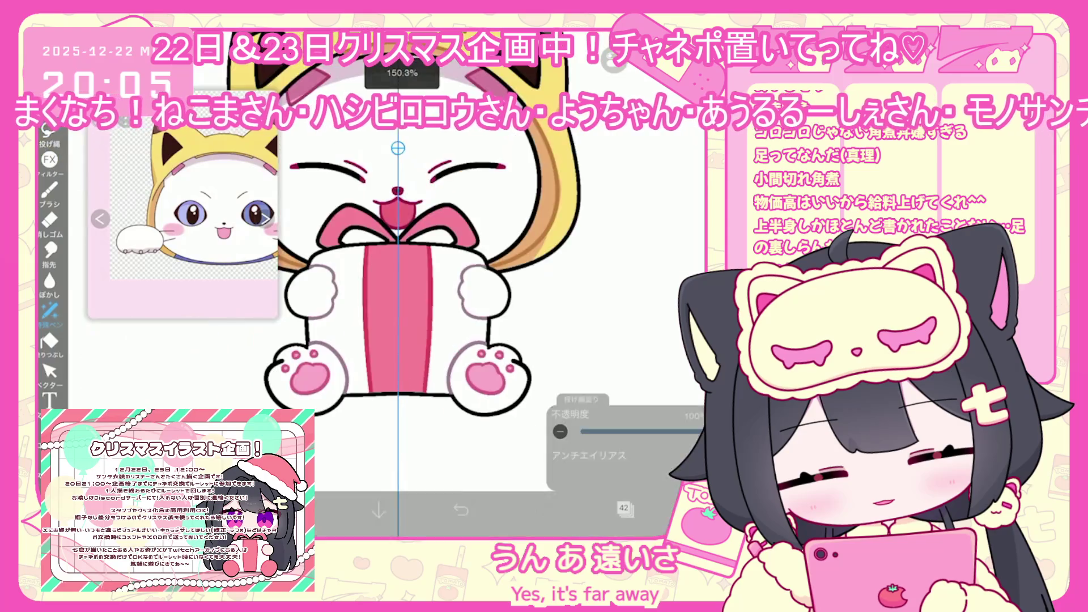
scroll(436, 283, down, 3)
click(624, 508)
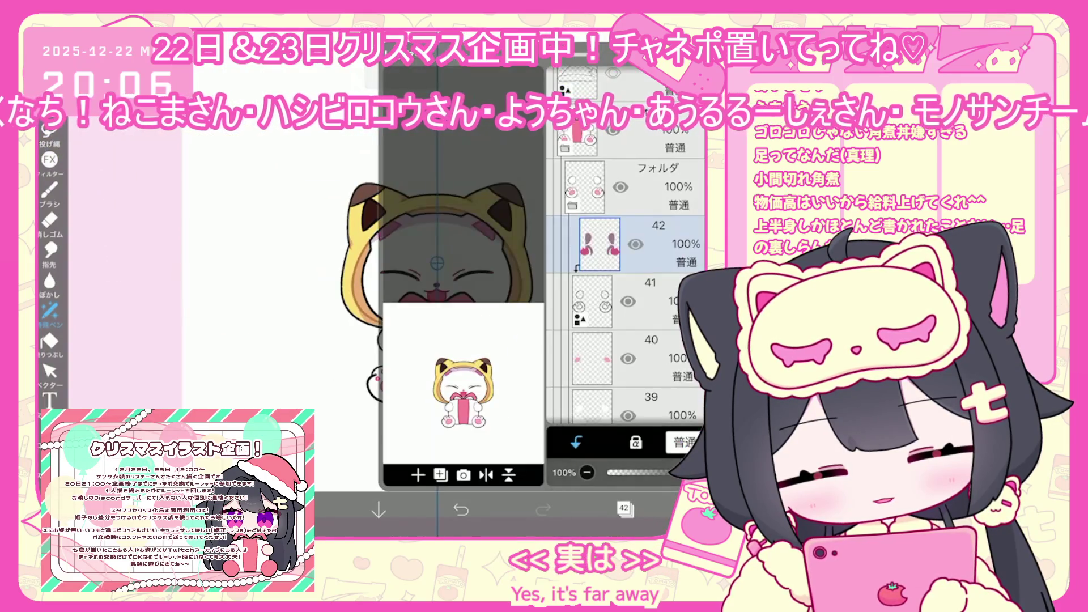
- Show the Santa hat folder and drag the hat down onto the cat's head
scroll(626, 294, up, 2)
click(612, 301)
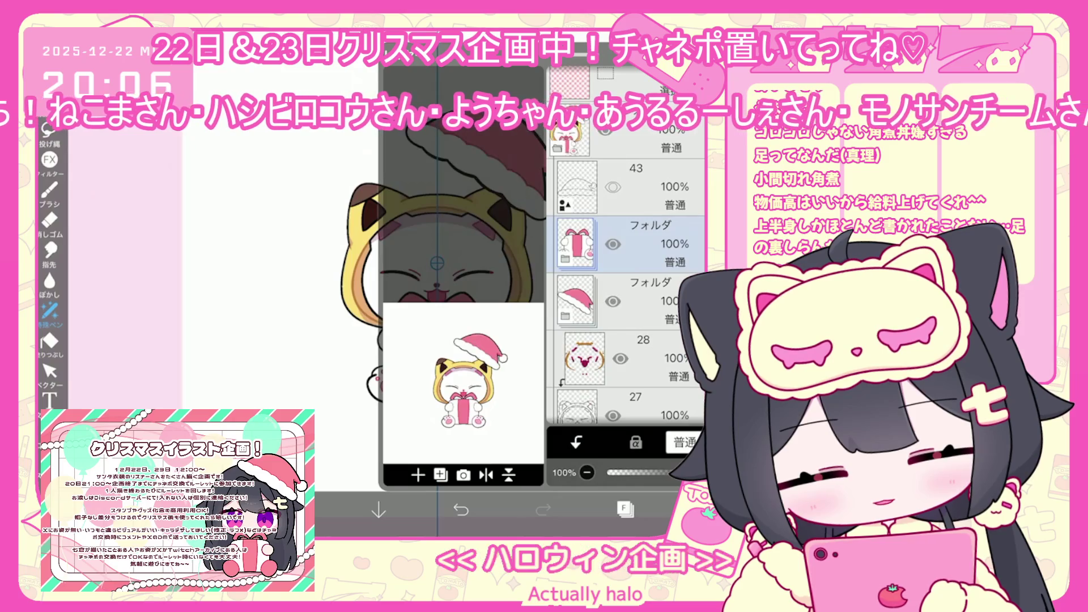
click(651, 306)
drag(474, 157, 469, 210)
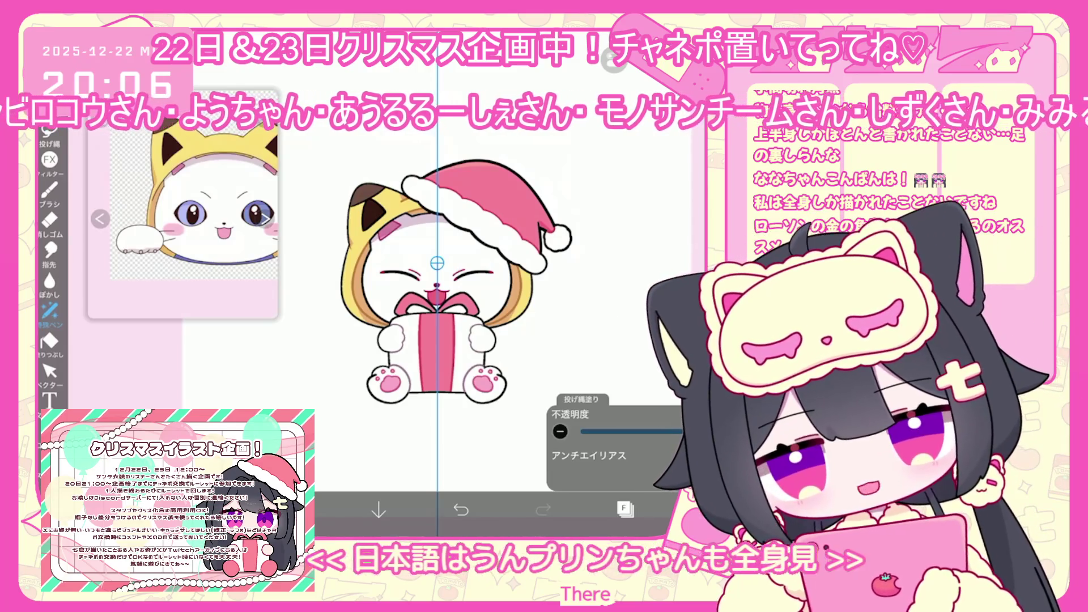
- Switch to layer 31 and set coral pink #FF838D as the drawing colour
click(623, 508)
click(623, 329)
click(624, 508)
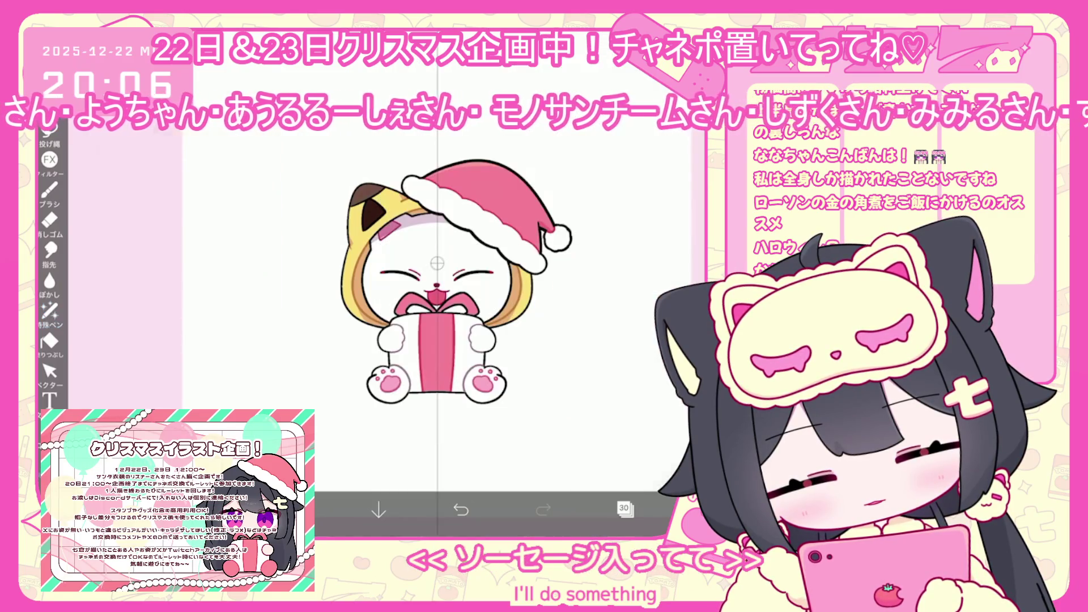
click(624, 508)
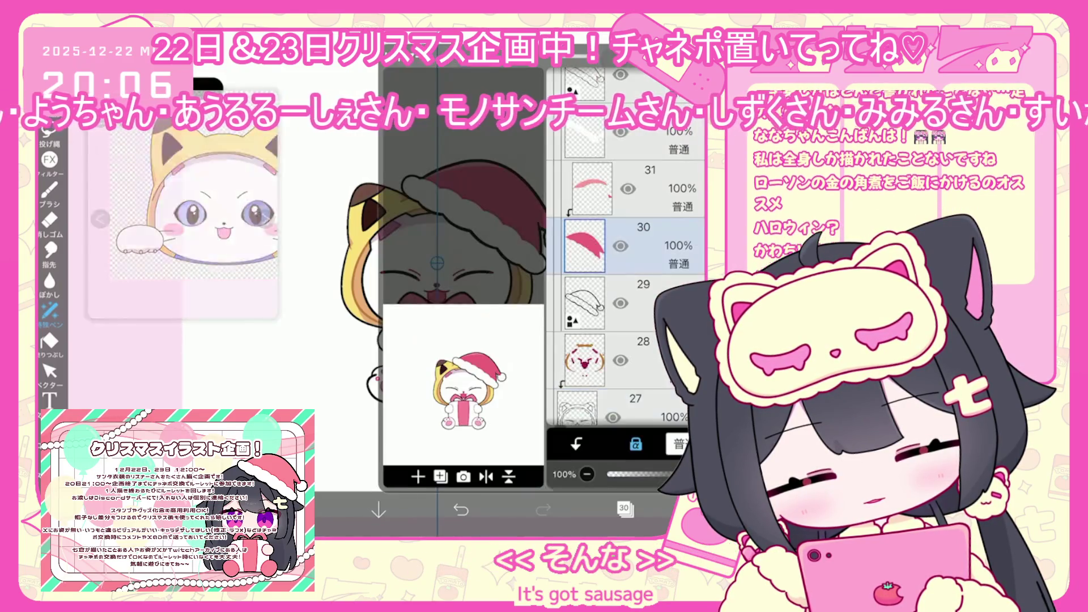
click(623, 189)
click(294, 510)
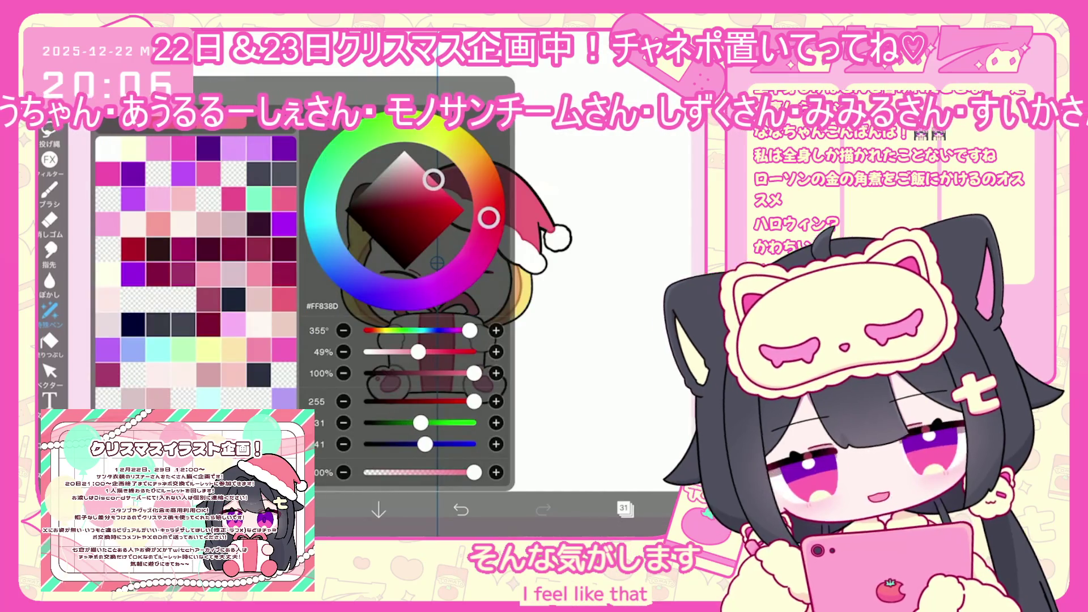
- Select the red-stroke layer and choose yellow for the gift
click(295, 510)
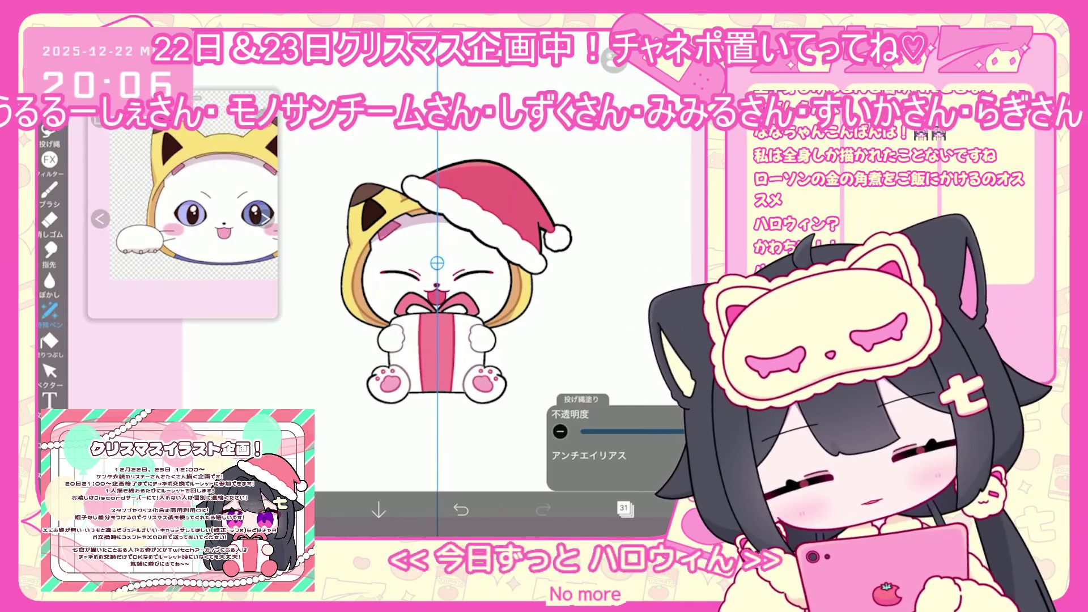
click(295, 510)
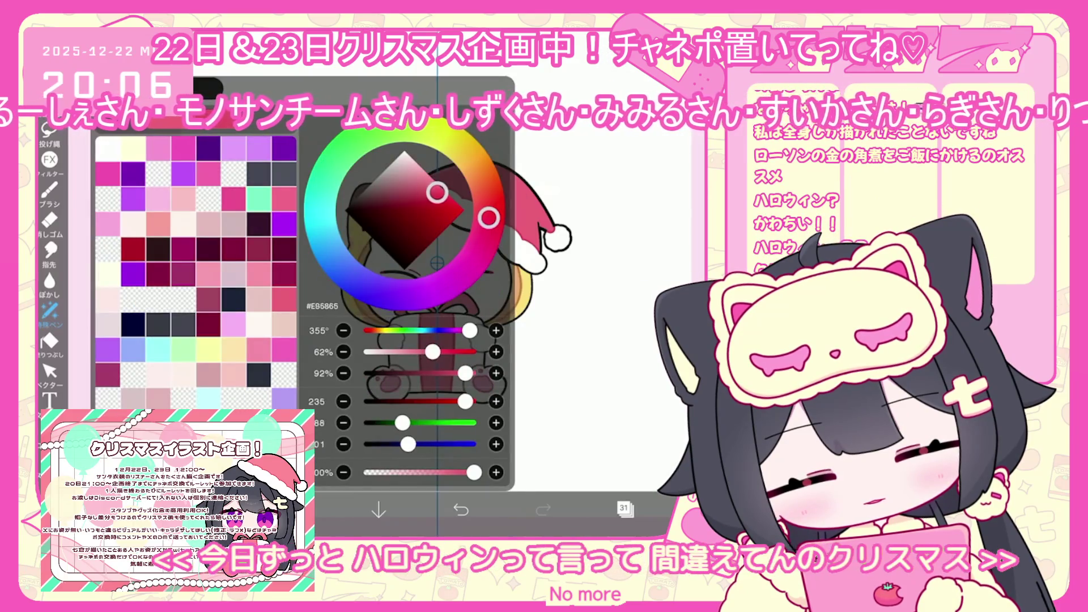
click(295, 510)
click(623, 509)
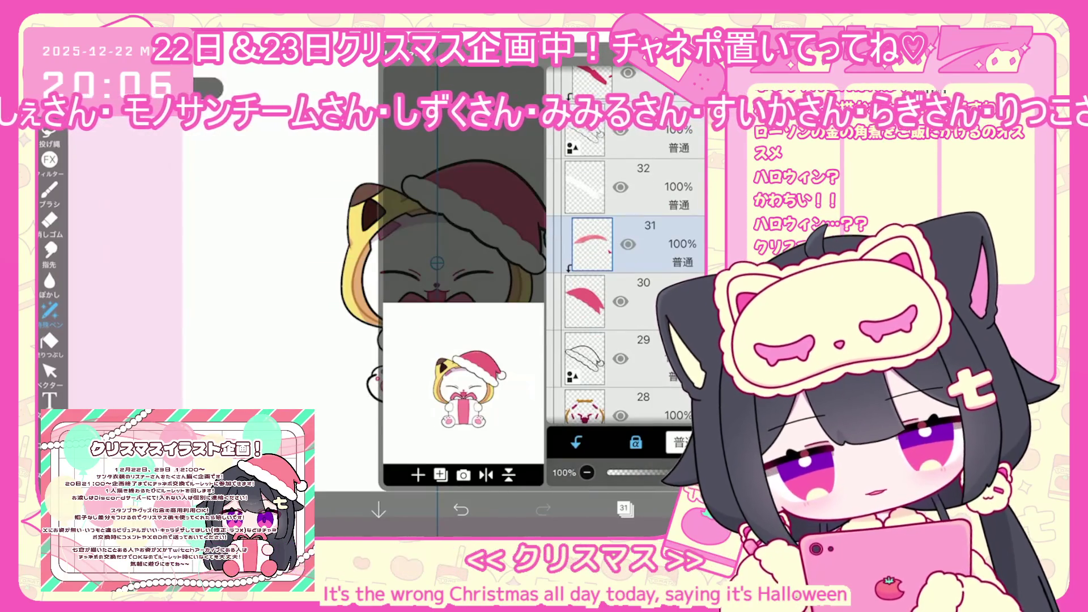
click(592, 254)
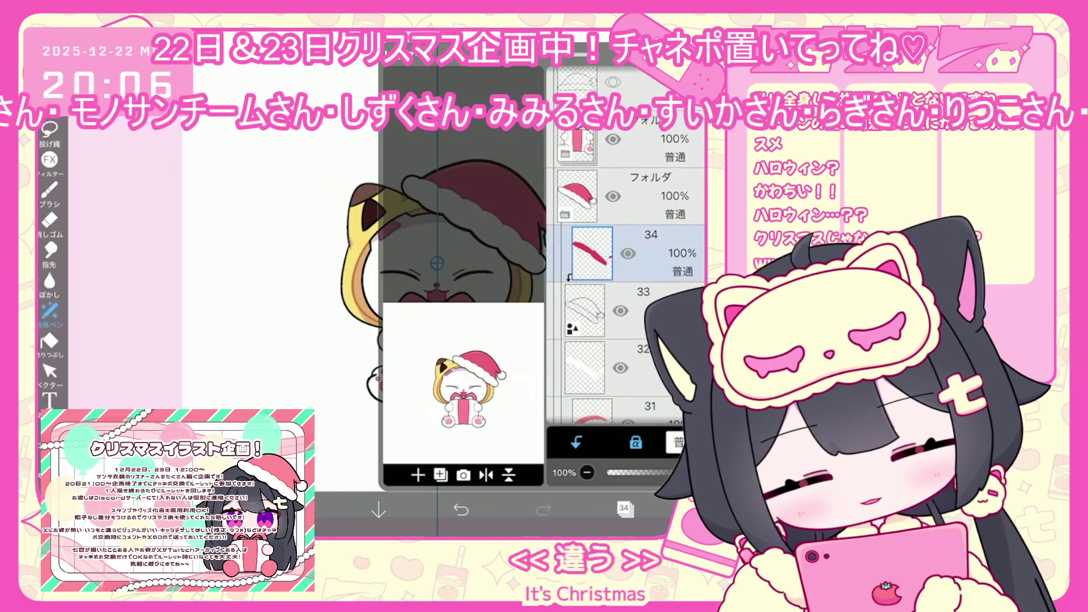
click(295, 510)
click(295, 510)
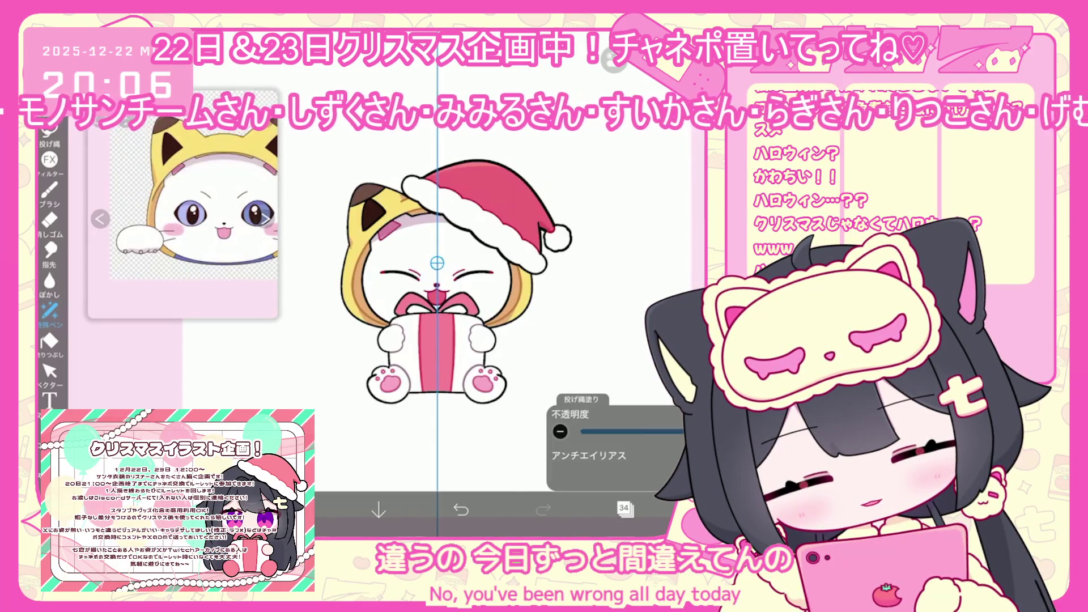
- On gift-ribbon layer 35 in the Santa-hat folder, bucket-fill the ribbon and bow yellow
click(623, 508)
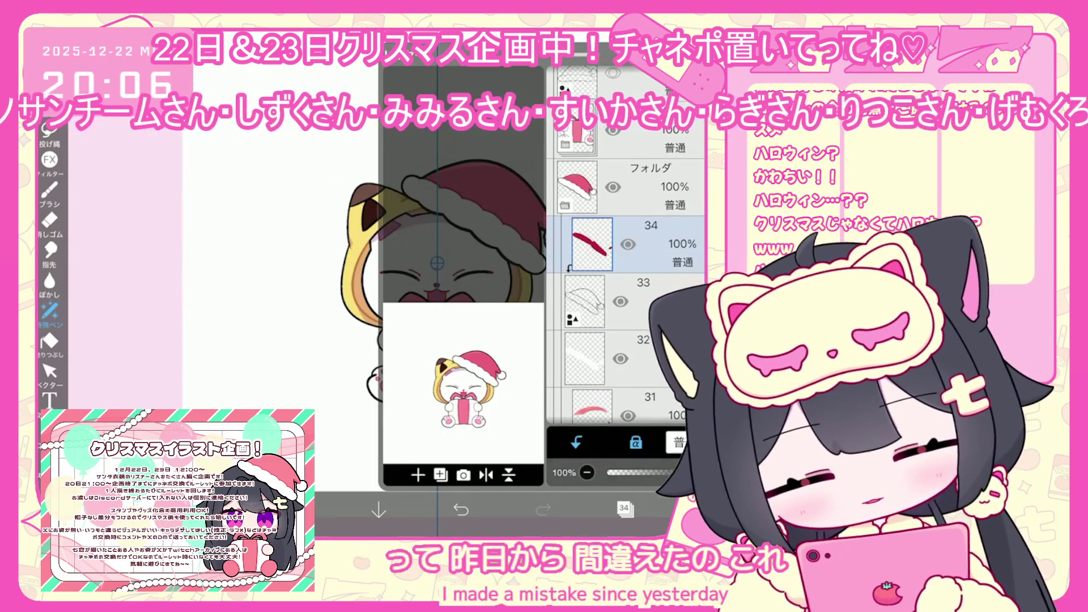
click(575, 244)
scroll(625, 294, up, 3)
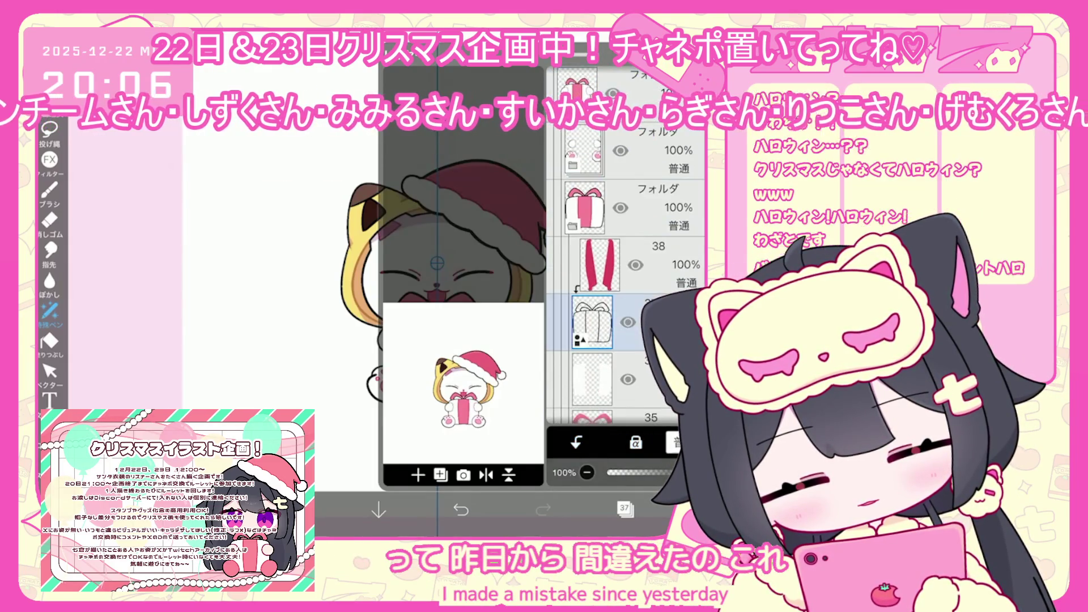
click(592, 311)
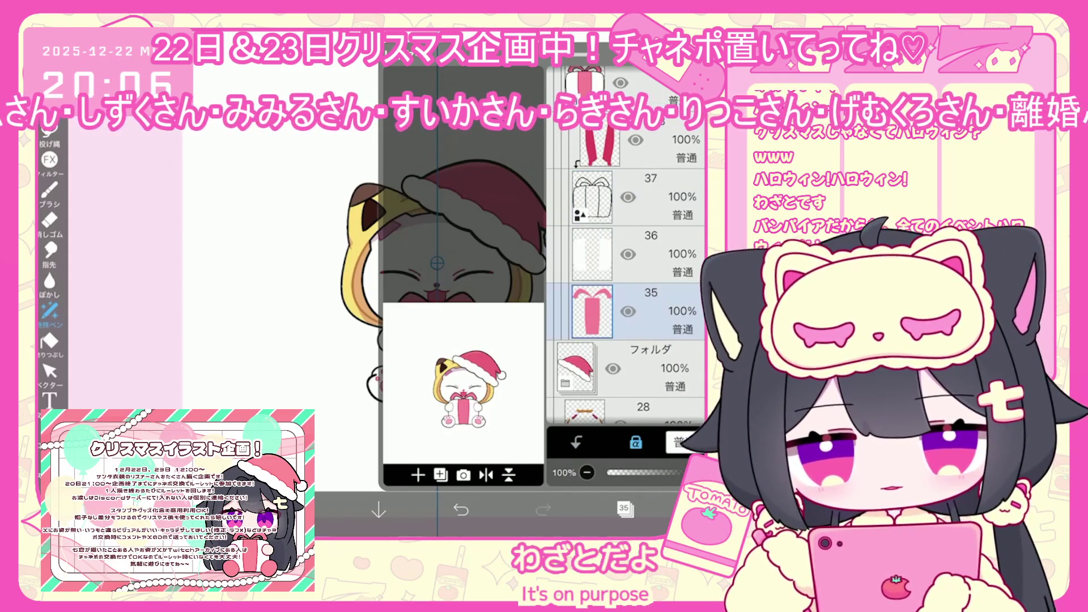
click(623, 508)
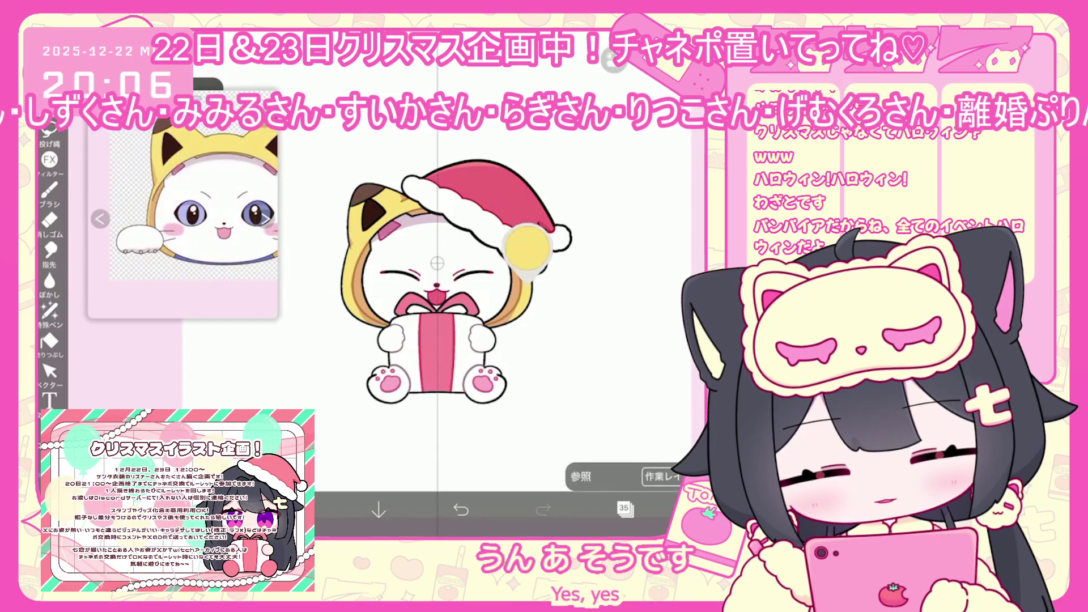
click(436, 351)
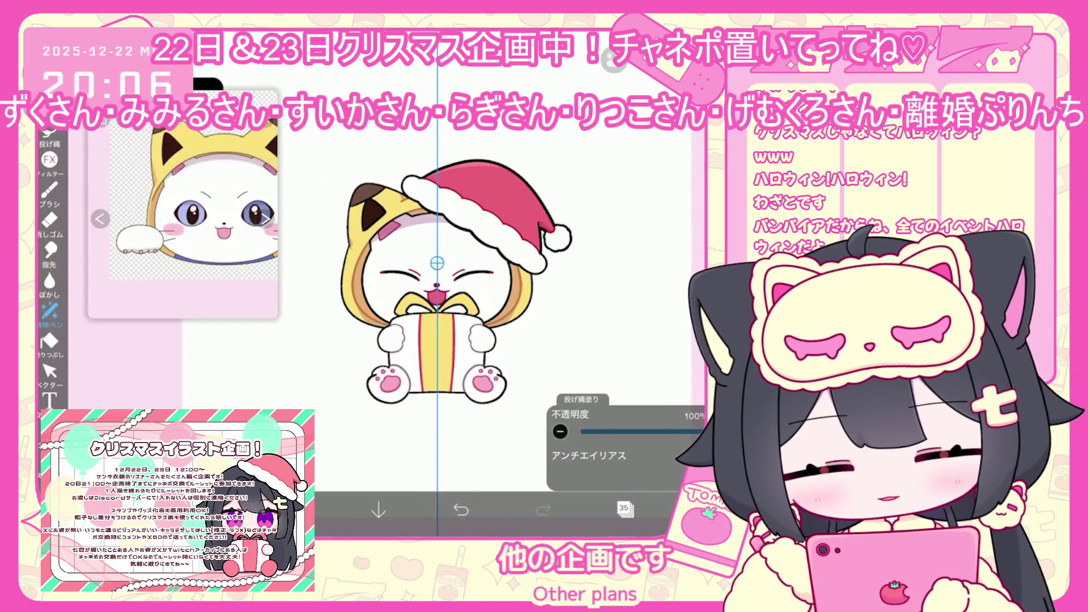
- Check the drawing, then select layer 24 and return to the full canvas view
click(625, 510)
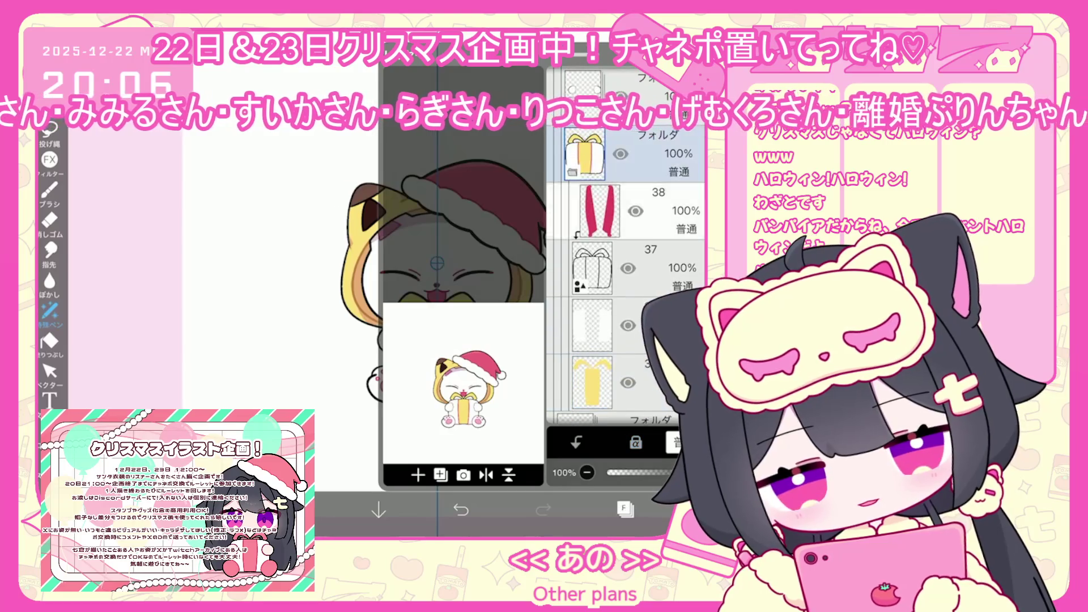
click(623, 508)
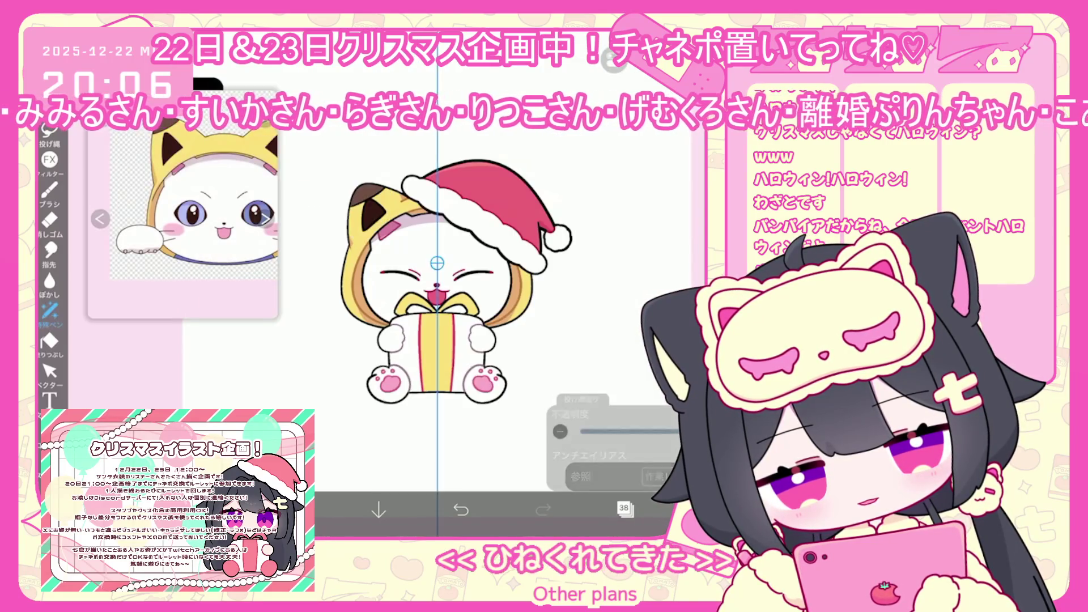
click(623, 509)
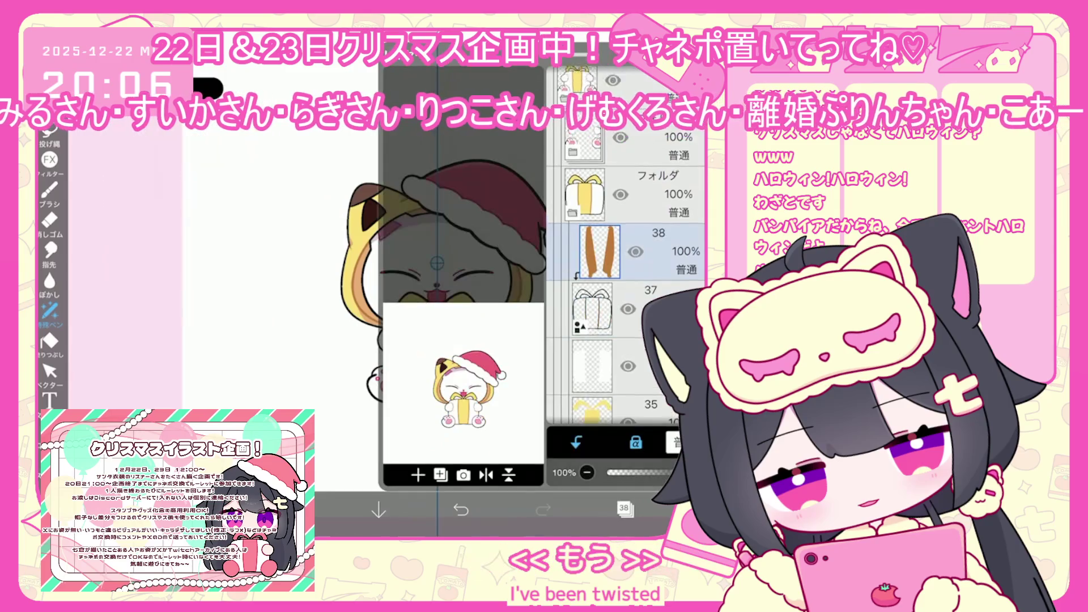
scroll(624, 283, down, 5)
click(624, 303)
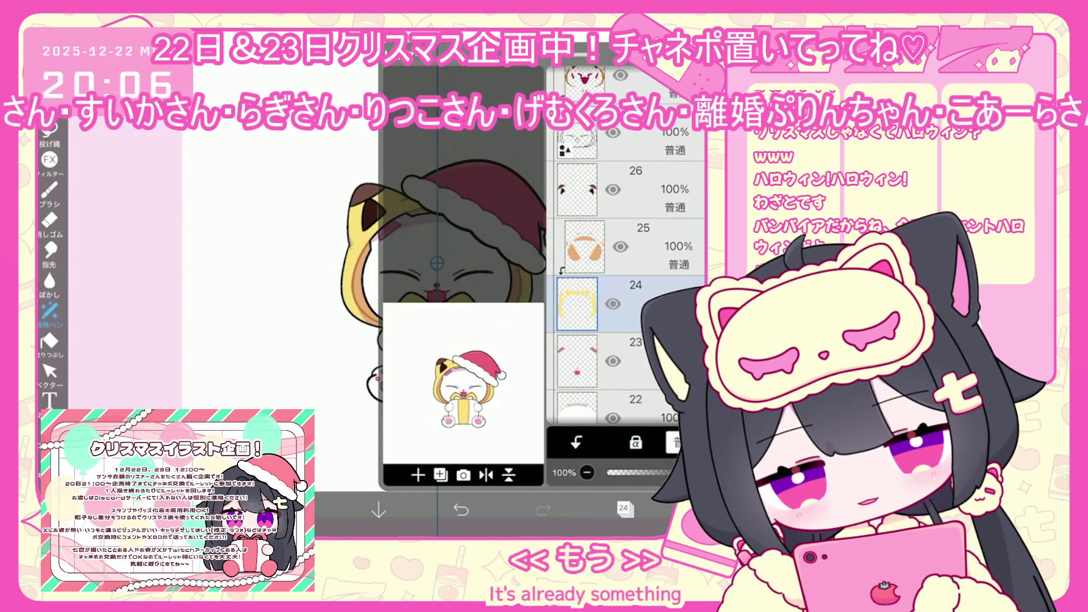
click(623, 508)
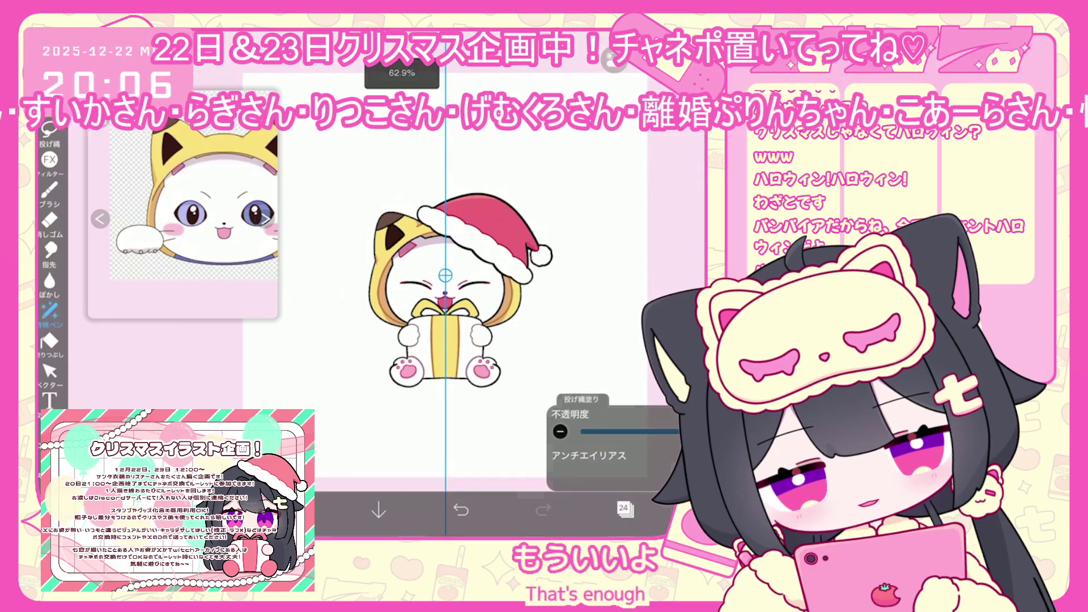
click(702, 508)
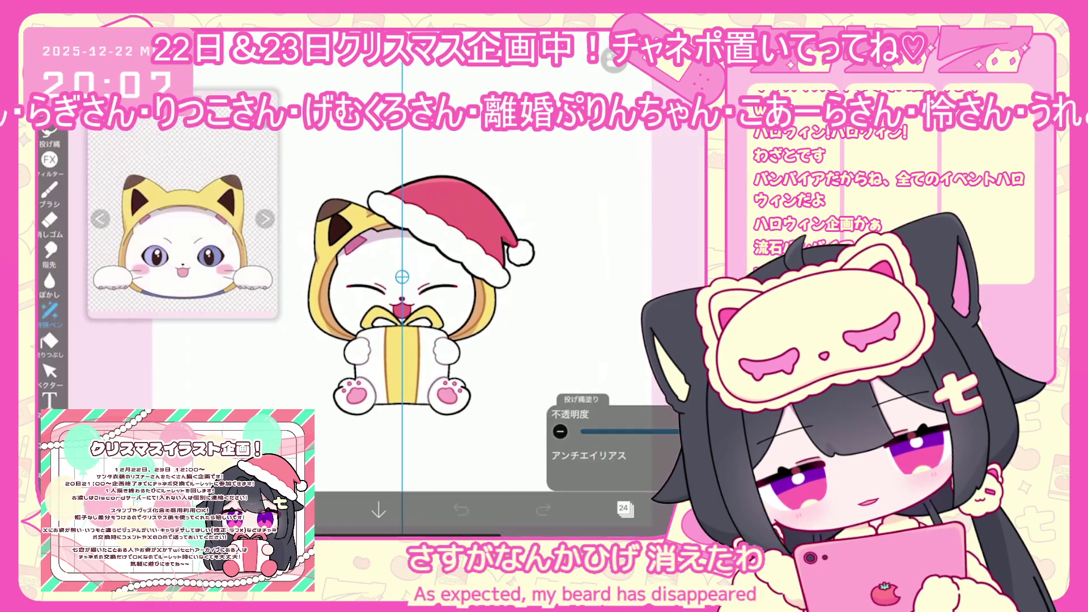
- Select face layer 27 and pick black with the Brush tool
click(623, 508)
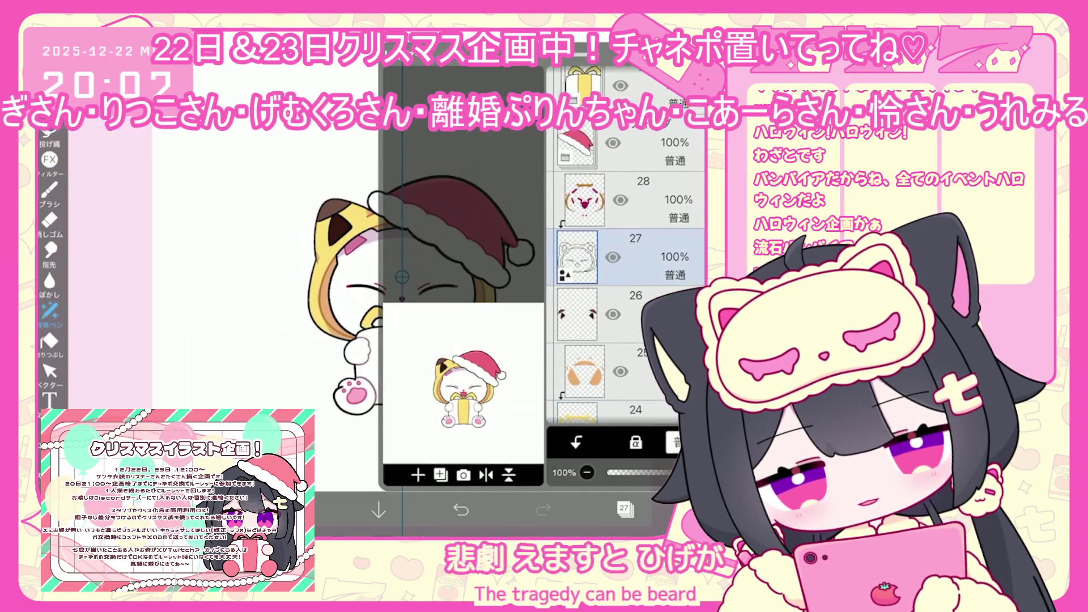
click(418, 475)
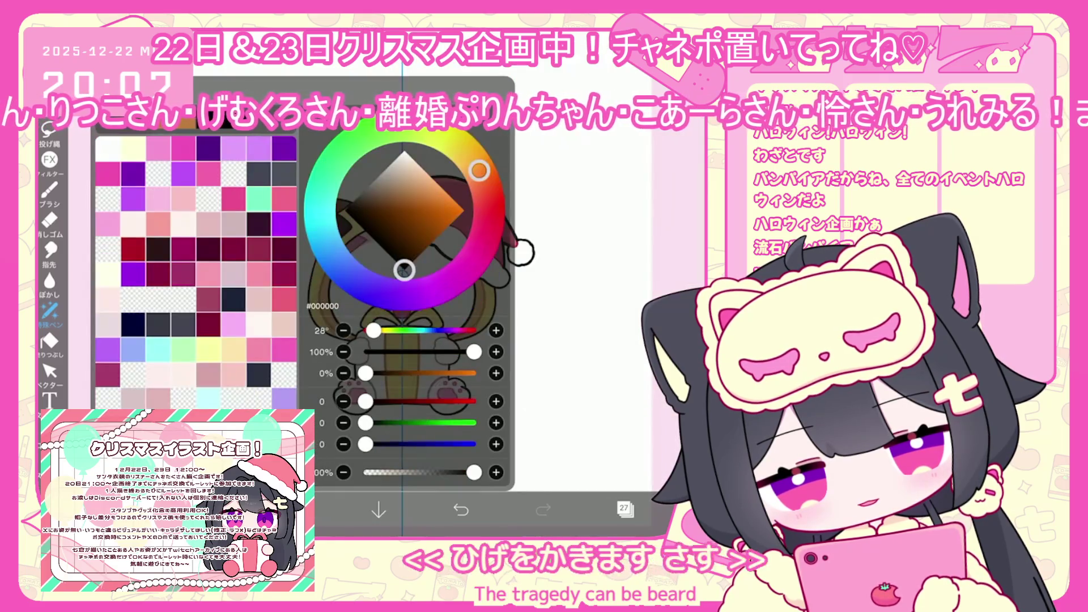
click(50, 192)
scroll(402, 283, up, 5)
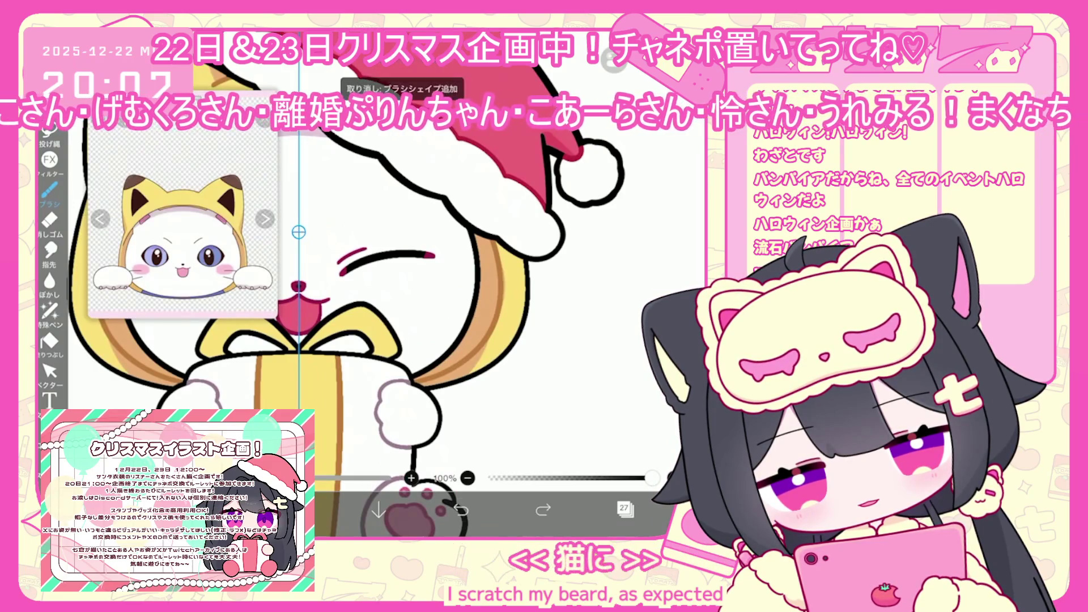
- Add empty layer 29 and draw whisker strokes on the right cheek, undoing the last one
click(623, 508)
click(418, 474)
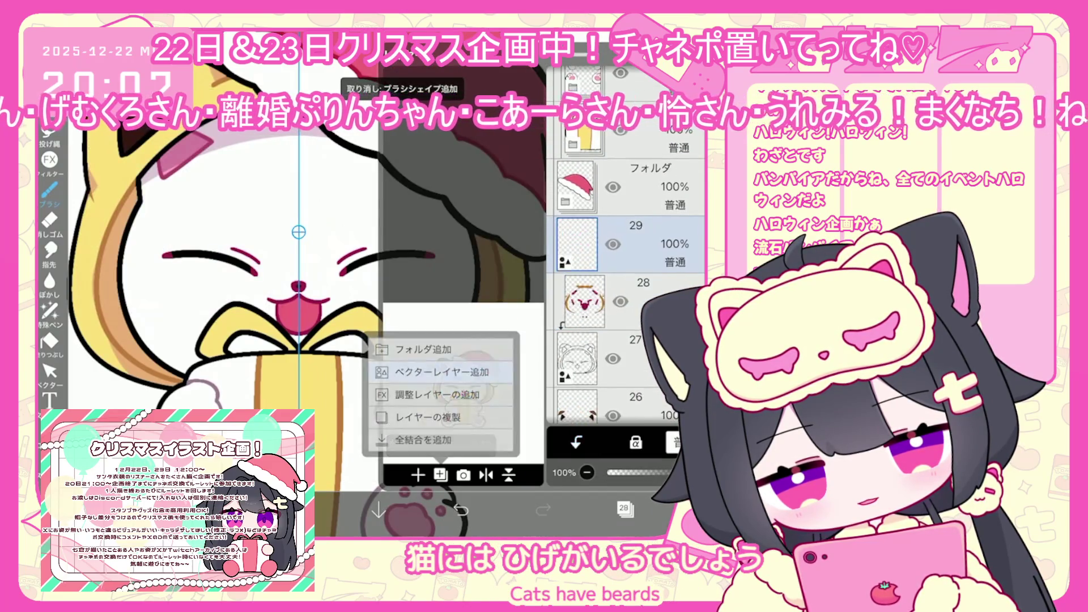
click(459, 368)
click(461, 508)
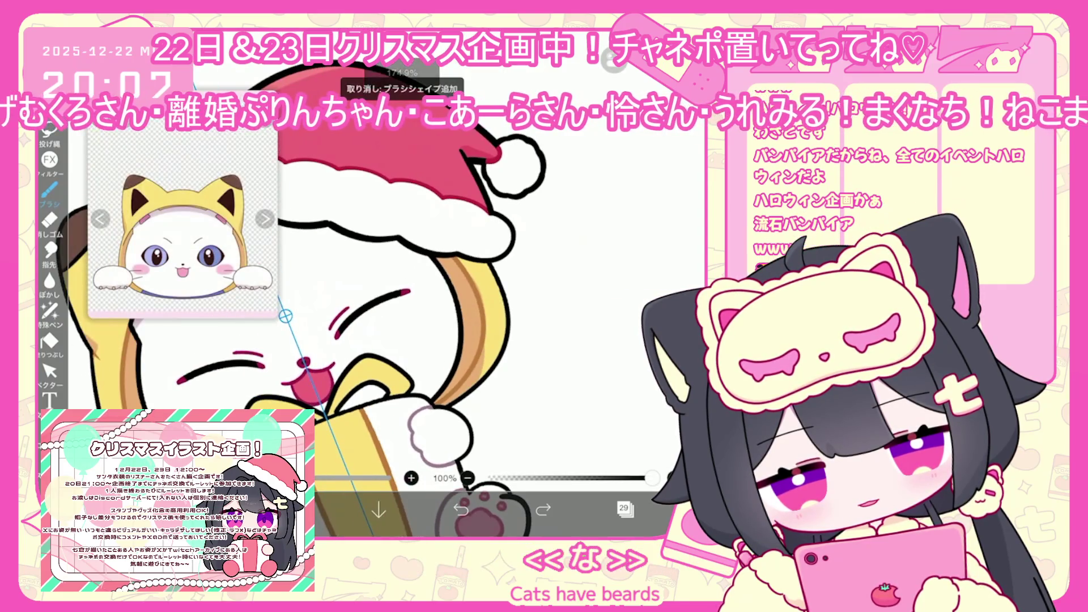
drag(471, 310, 494, 304)
drag(470, 339, 498, 334)
key(ctrl+z)
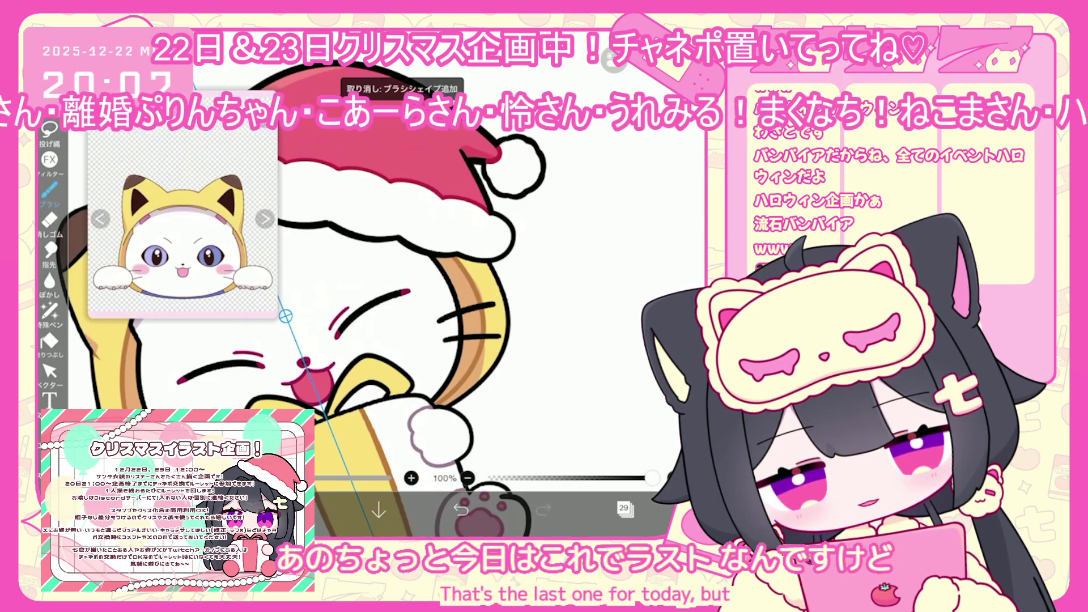
- Select the whisker strokes as shapes, then undo the transformation
scroll(408, 306, down, 5)
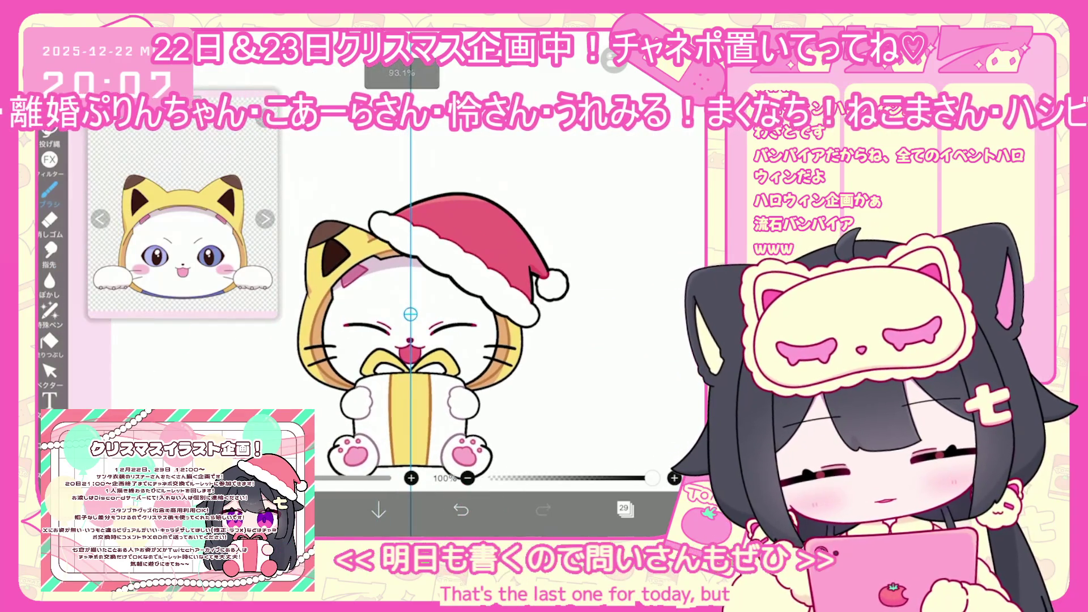
click(49, 371)
click(500, 356)
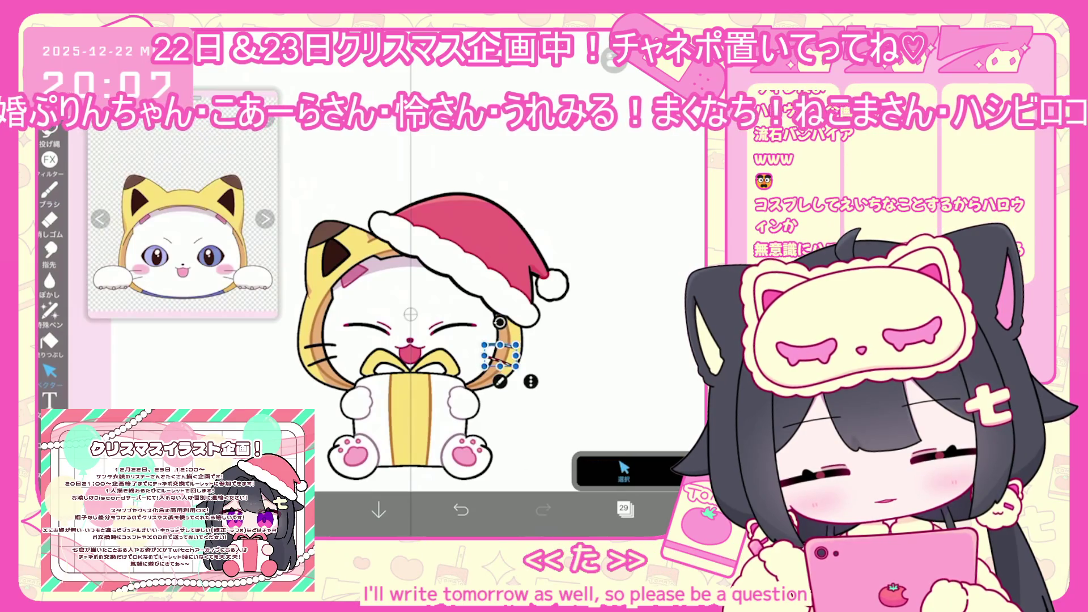
click(460, 509)
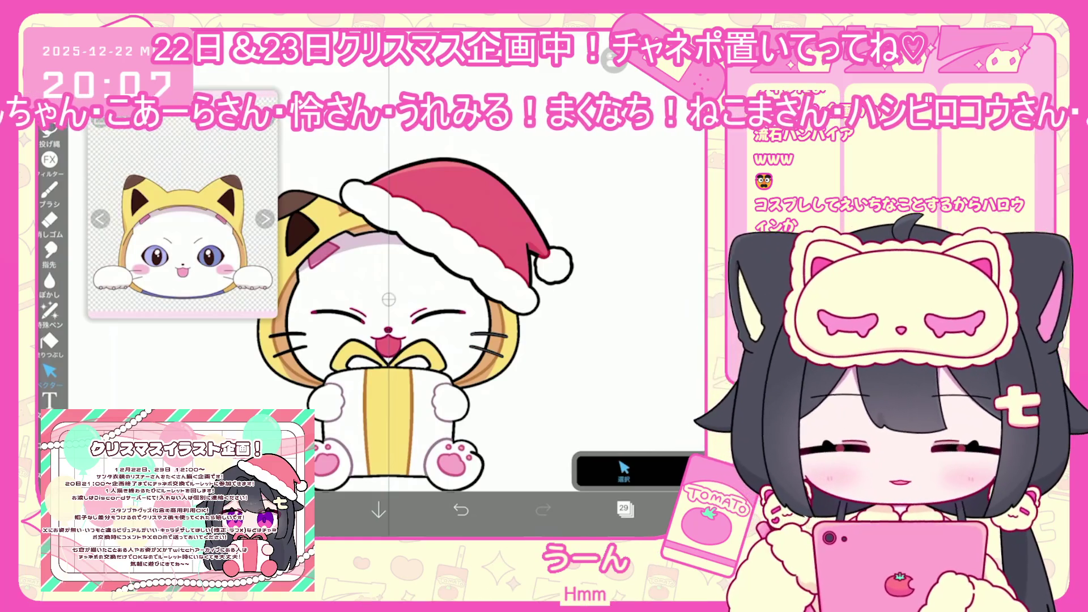
scroll(453, 340, up, 2)
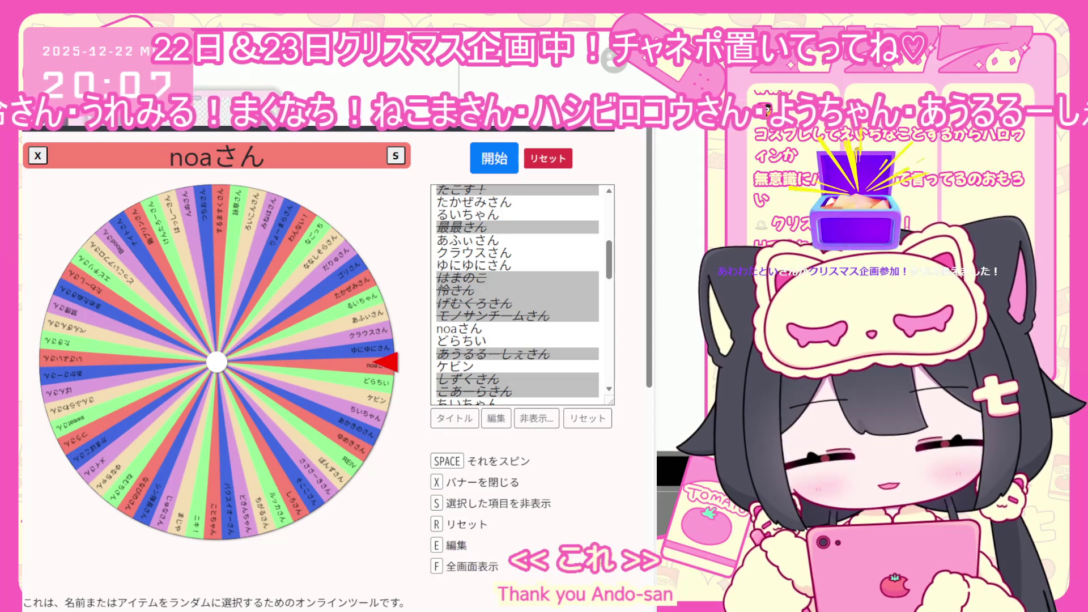
- Add a participant's name as a new entry at the end of the roulette name list
scroll(521, 294, down, 10)
scroll(514, 274, up, 4)
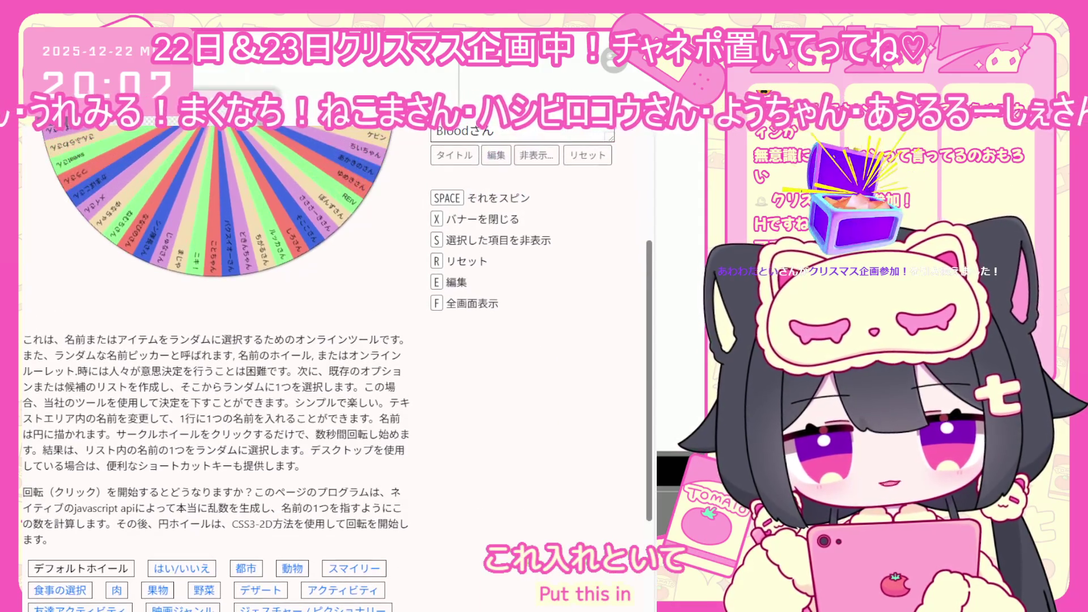
key(e)
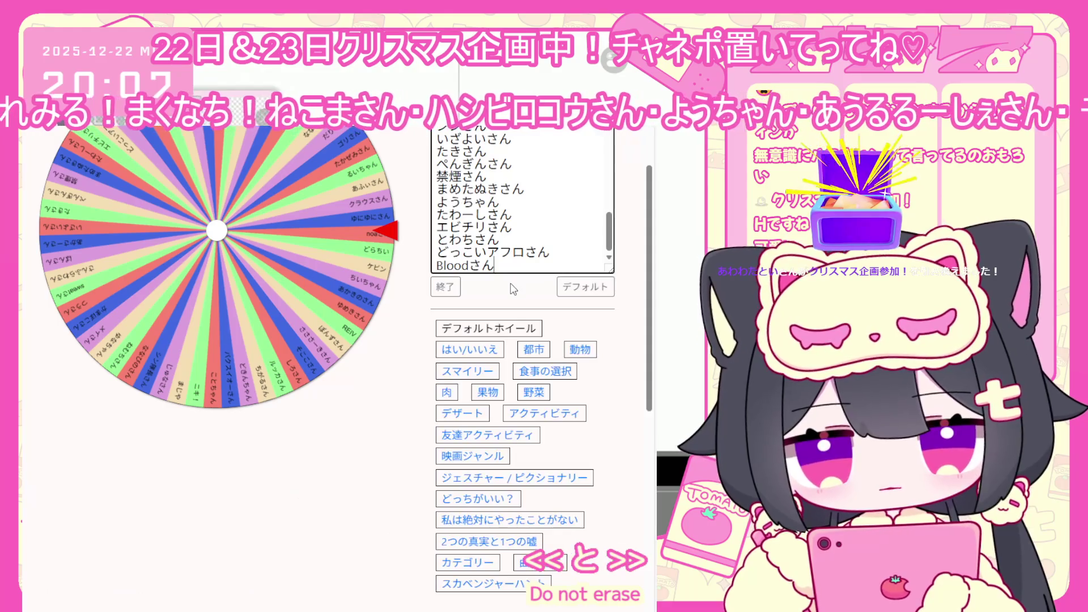
key(Return)
text(といさん)
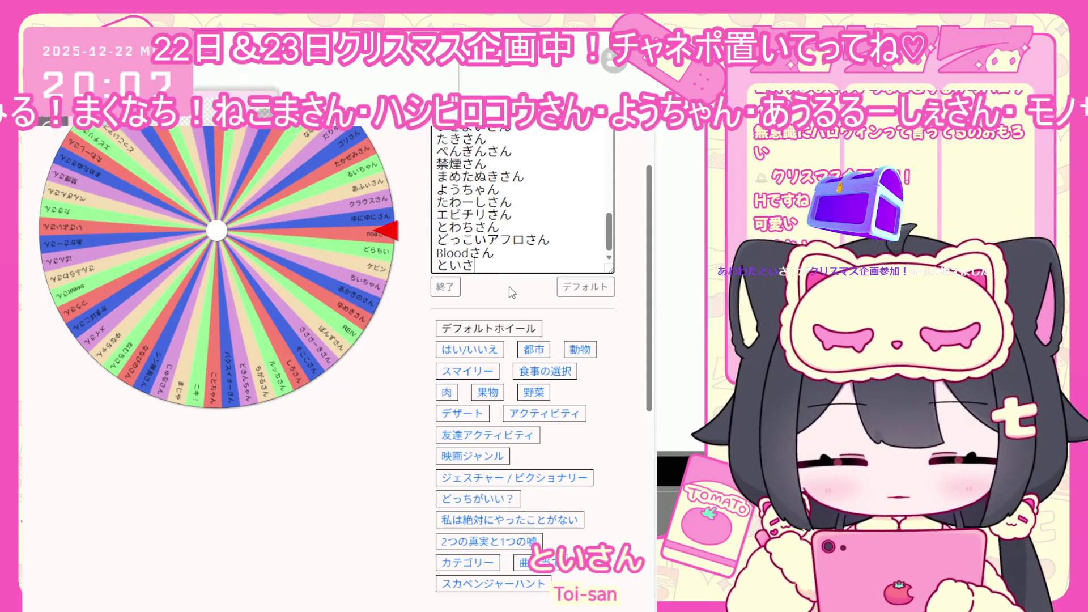
click(454, 287)
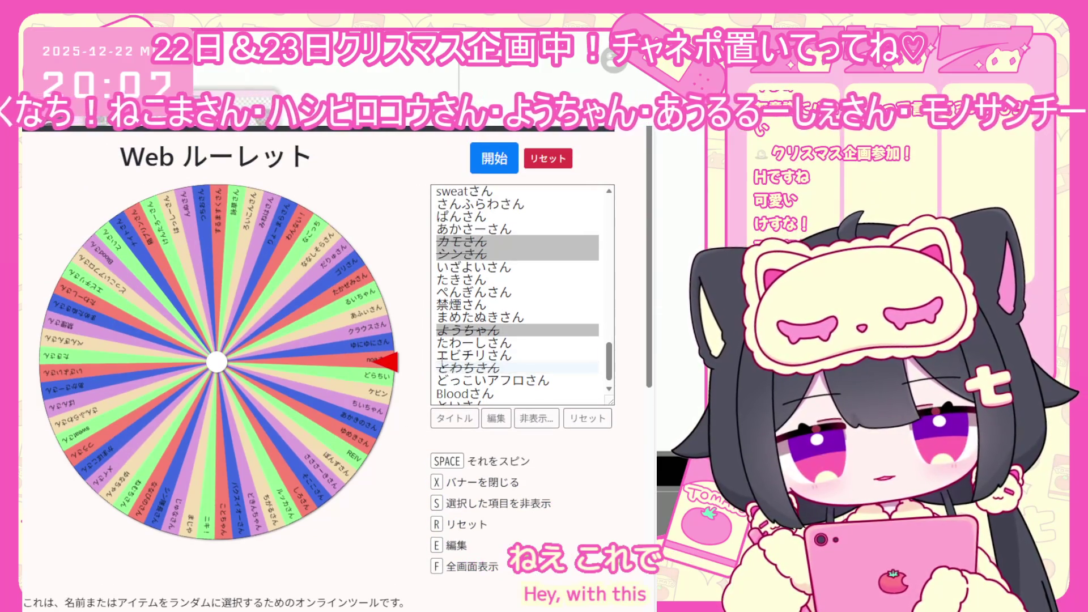
- Grey out the drawn participant's name and clear an accidental page selection
scroll(460, 353, up, 5)
scroll(460, 352, up, 5)
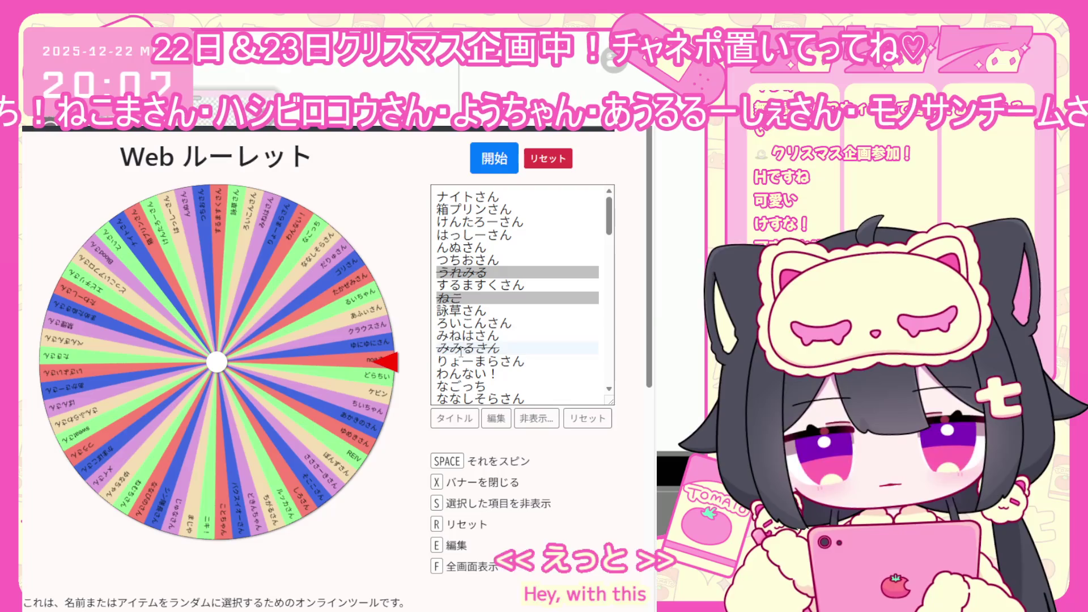
click(461, 352)
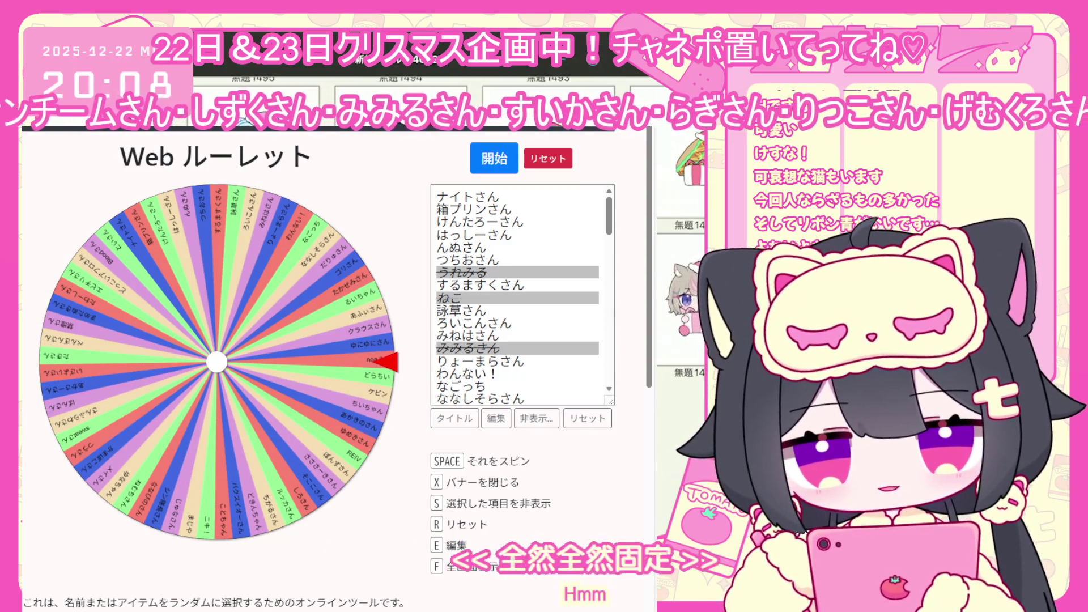
key(ctrl+a)
click(510, 169)
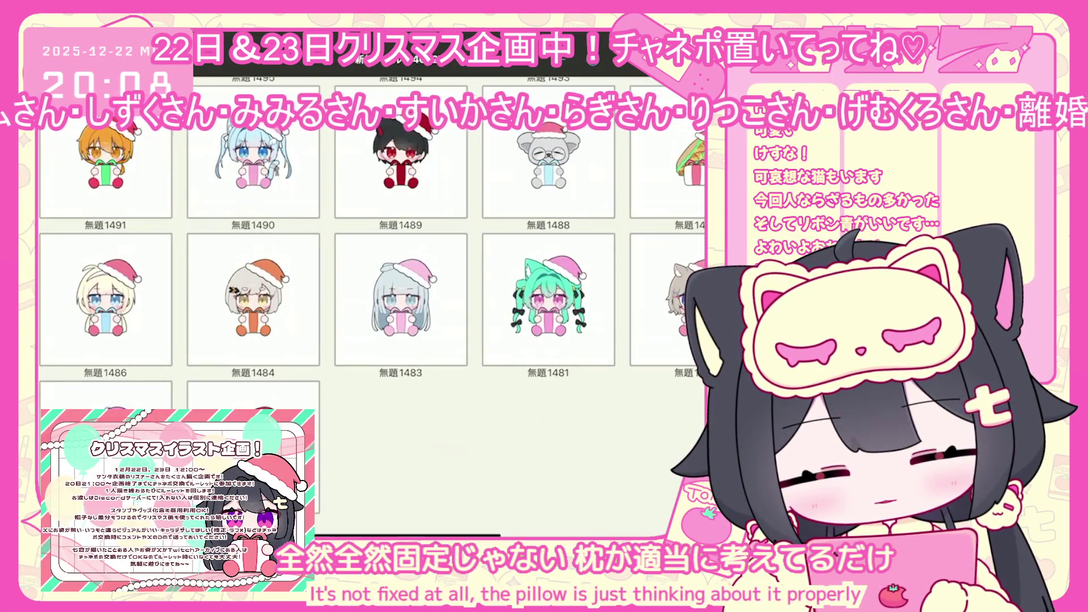
- Preview the hotdog illustration and browse the My Gallery thumbnails
scroll(368, 283, up, 2)
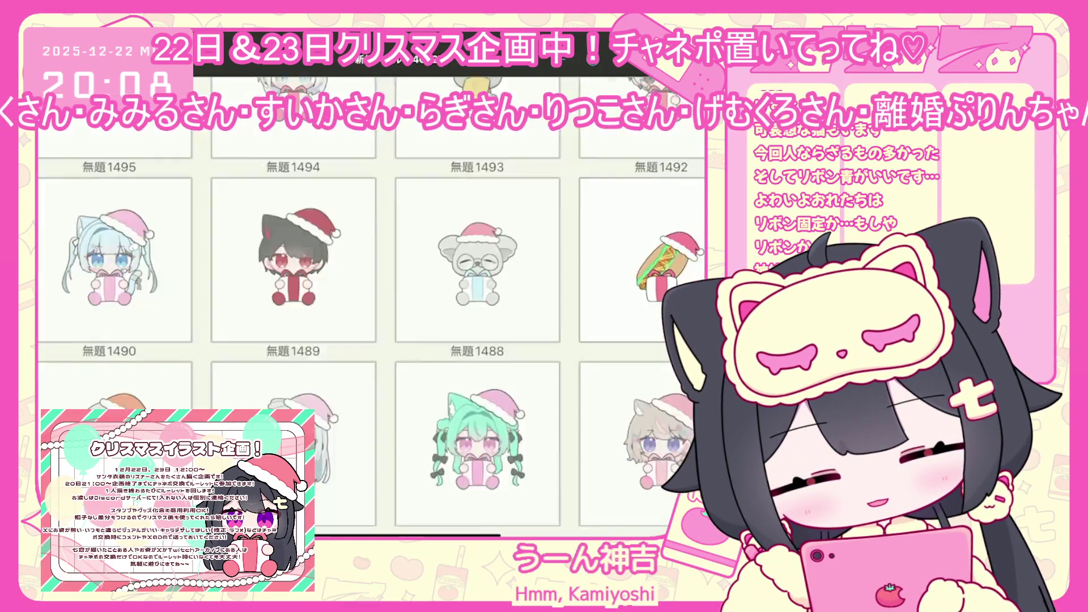
click(595, 254)
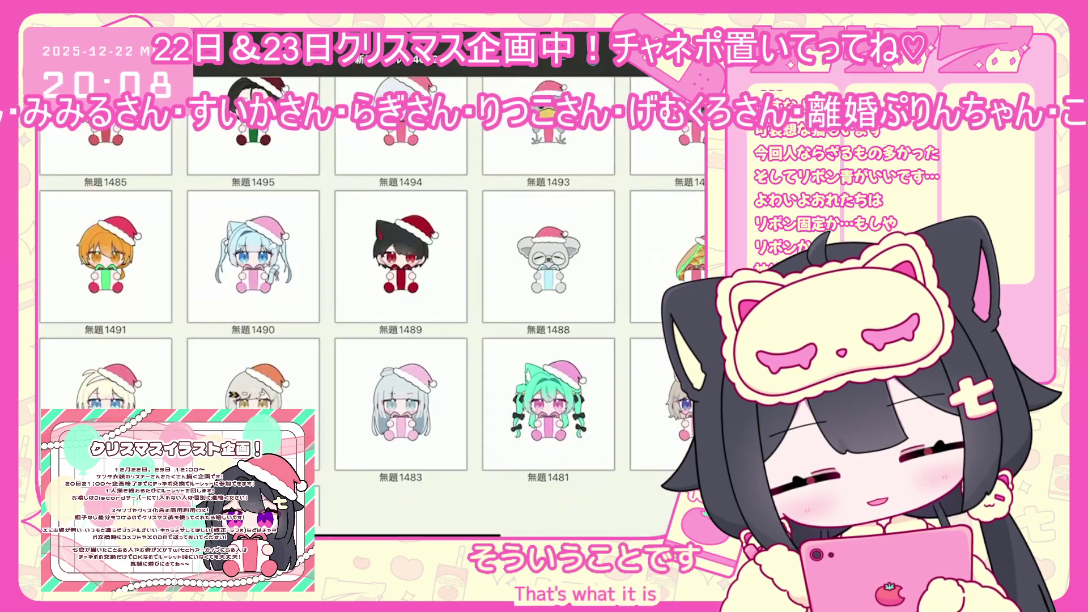
scroll(371, 340, up, 3)
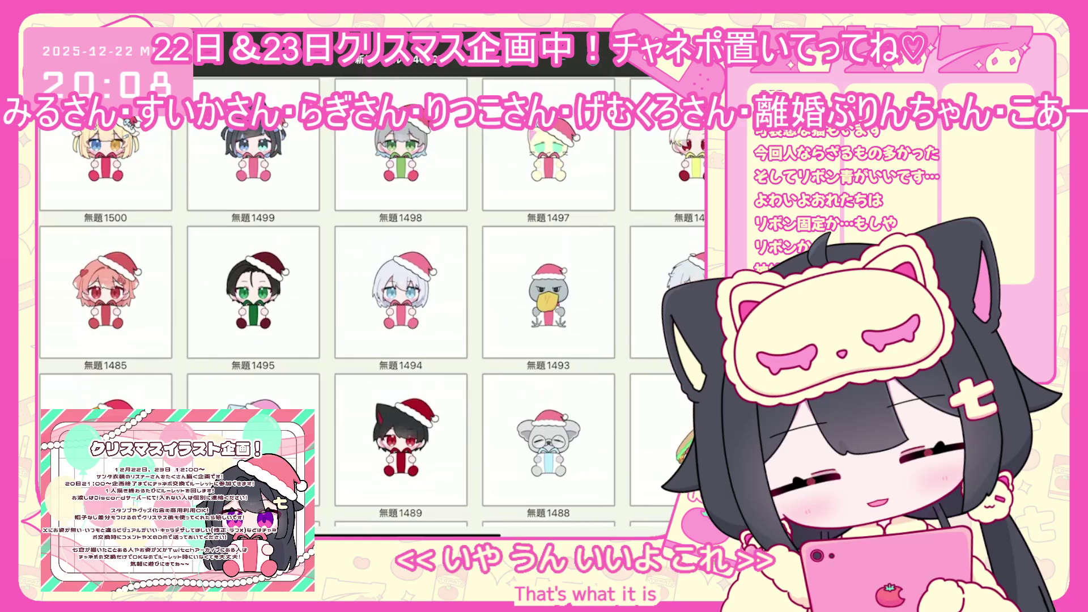
scroll(371, 340, up, 1)
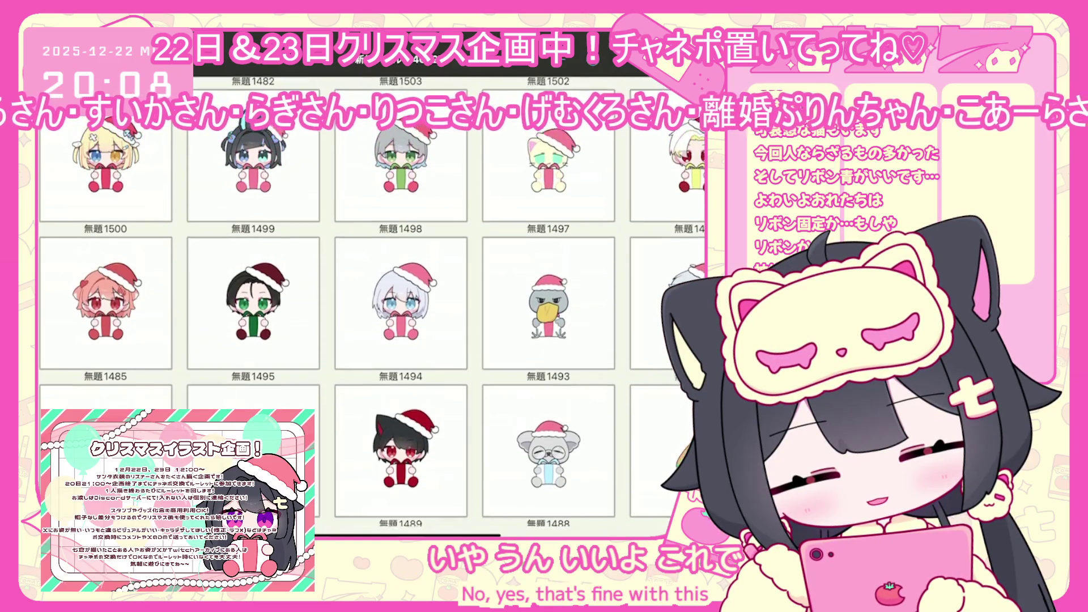
scroll(371, 340, up, 2)
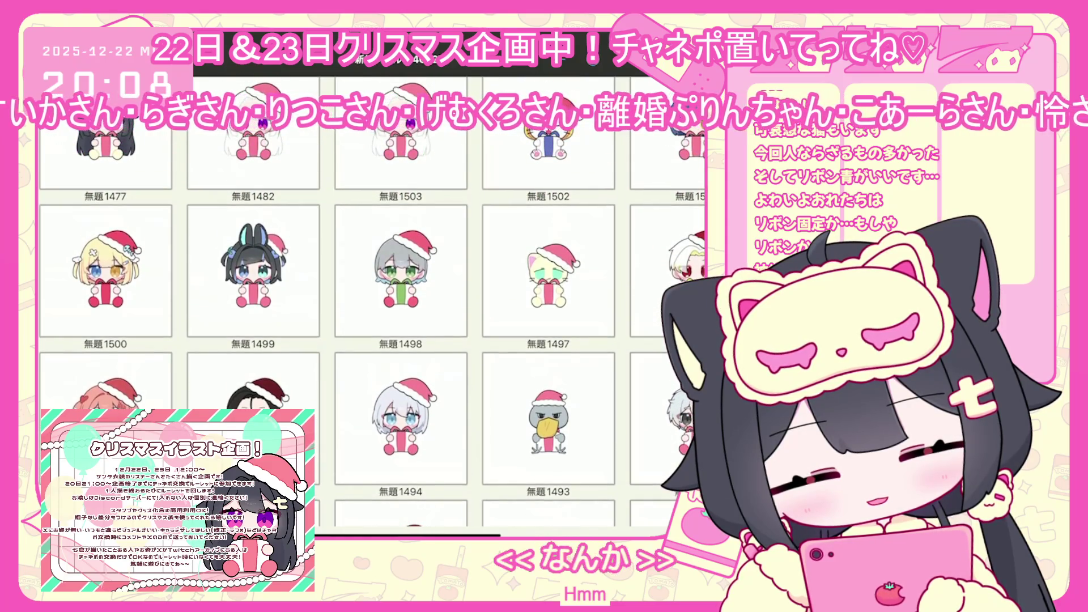
scroll(371, 340, up, 1)
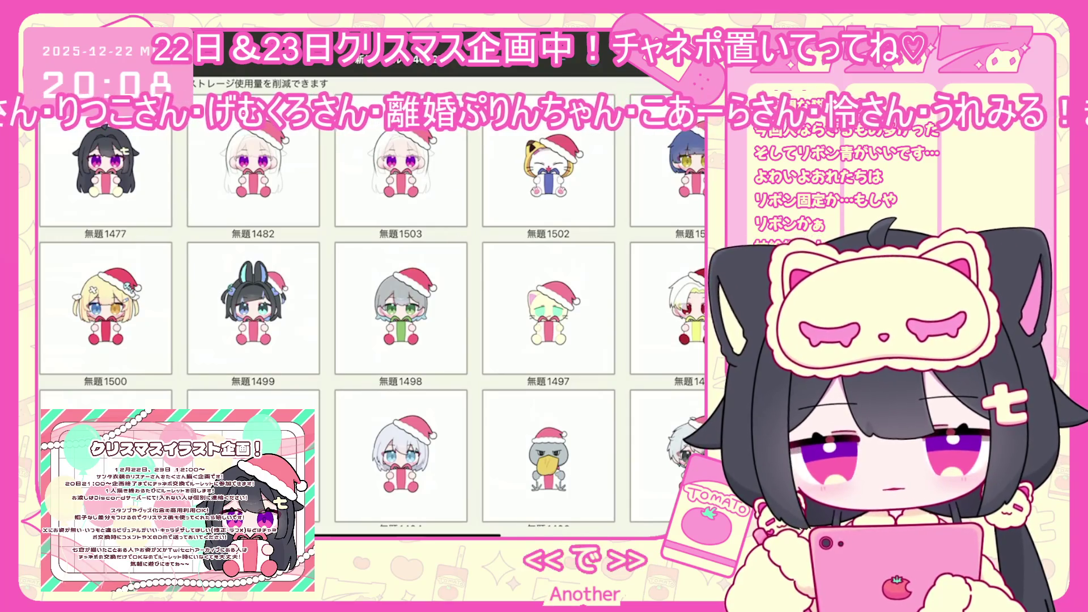
scroll(371, 340, down, 5)
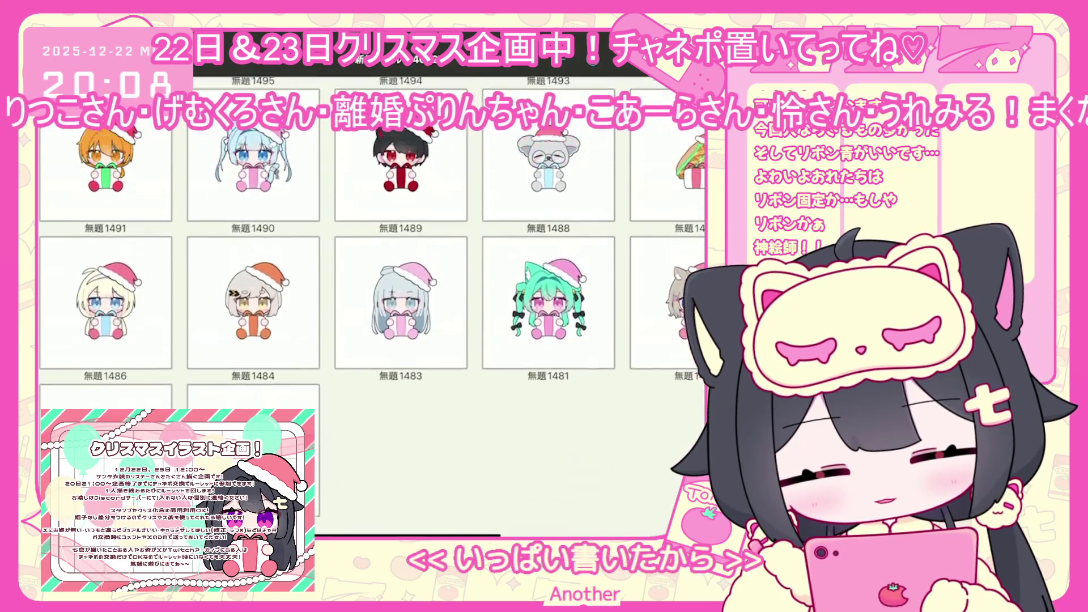
scroll(371, 340, up, 5)
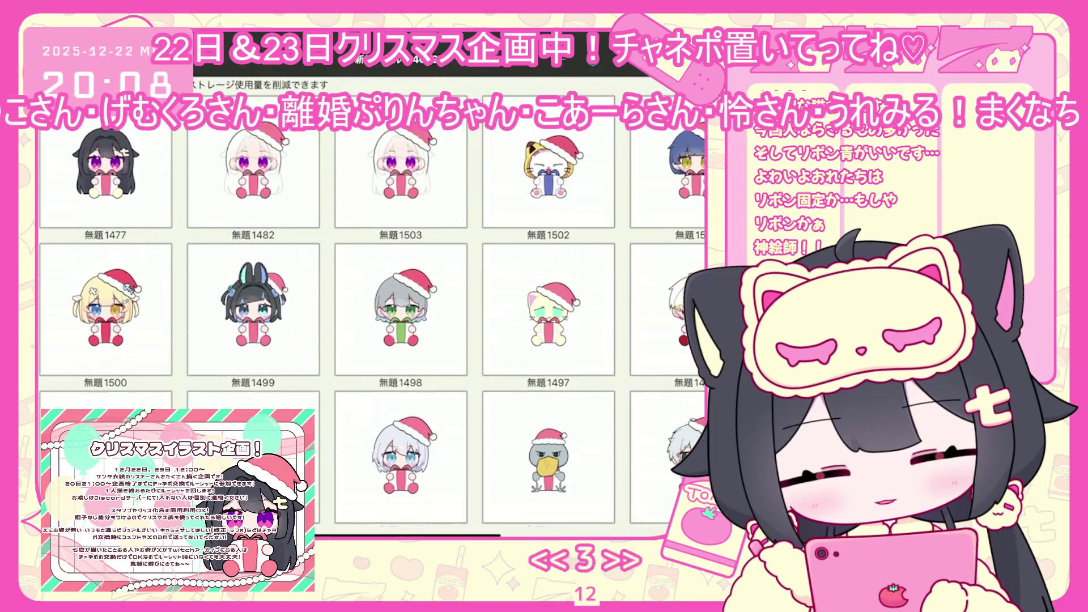
scroll(371, 340, down, 6)
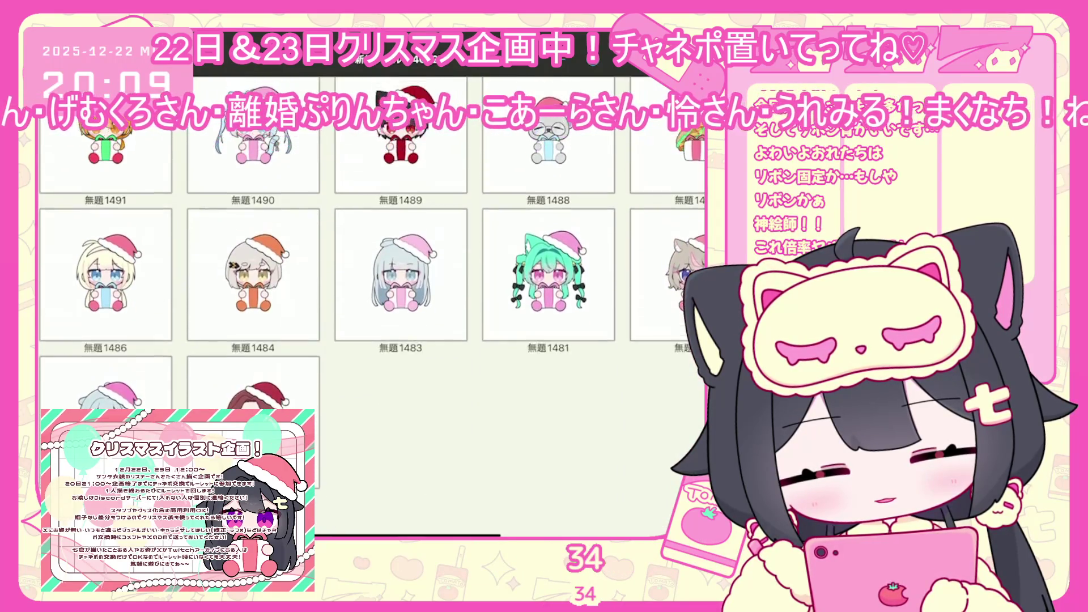
scroll(371, 340, up, 5)
scroll(371, 340, down, 8)
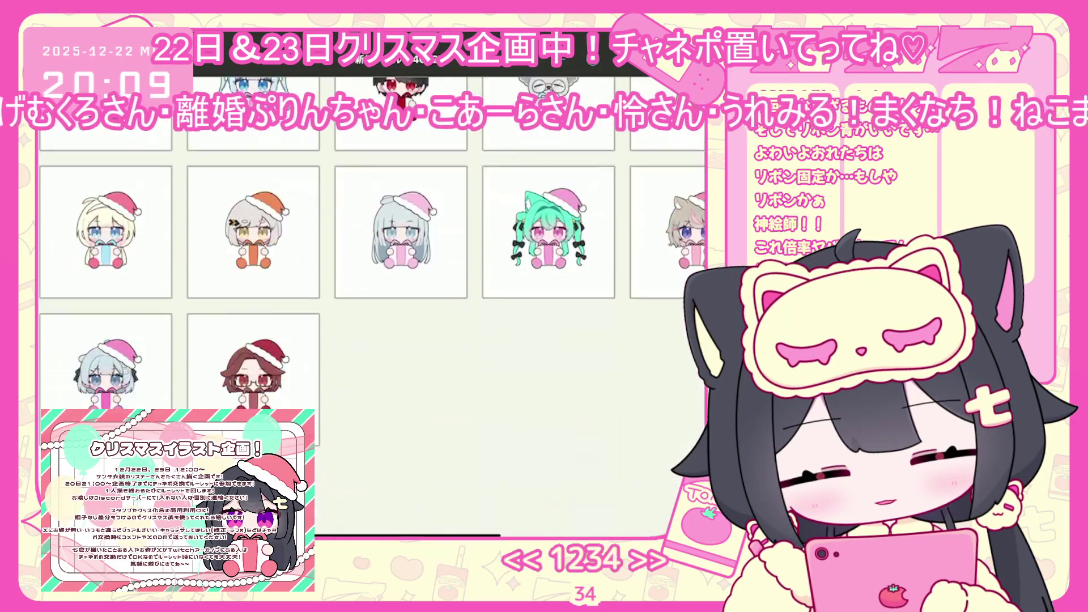
scroll(371, 340, up, 8)
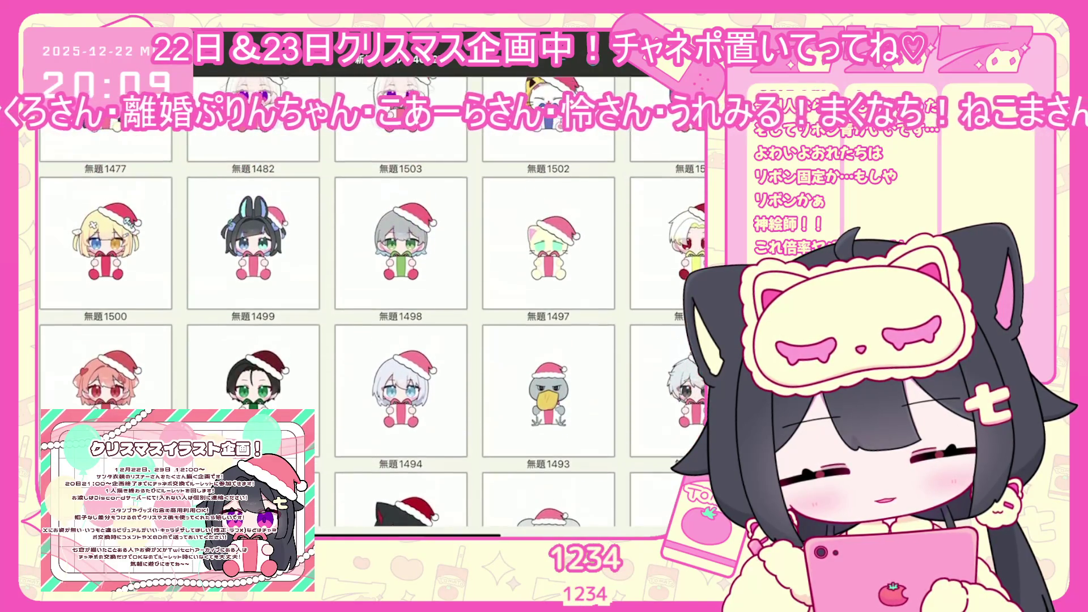
scroll(371, 340, down, 7)
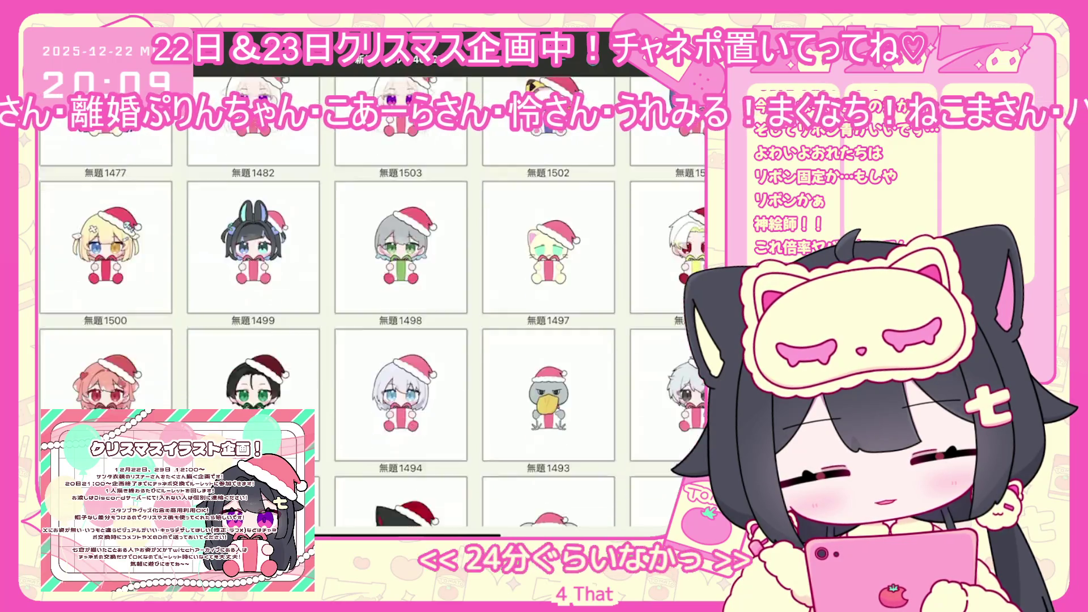
scroll(371, 340, down, 2)
scroll(371, 340, up, 8)
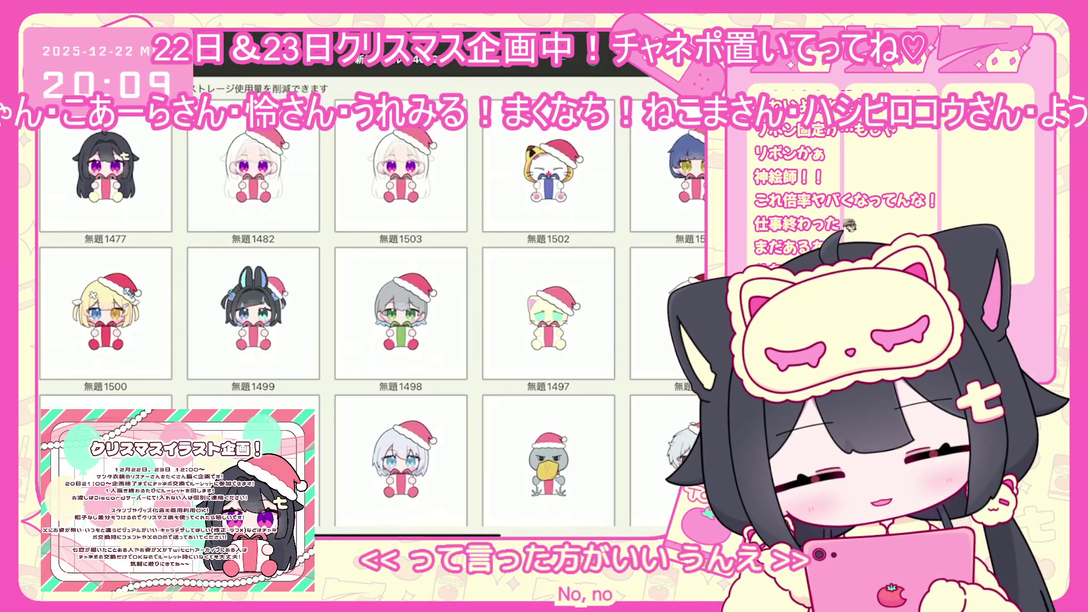
- Open 無題1499 with the sampled blue and select gift-box layer 47
click(253, 311)
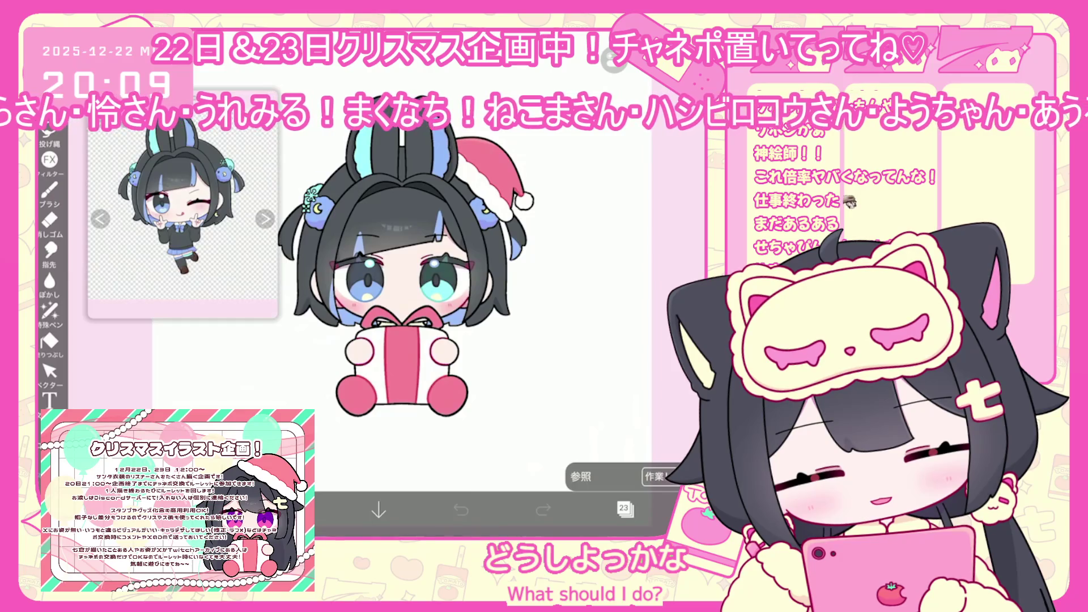
click(295, 510)
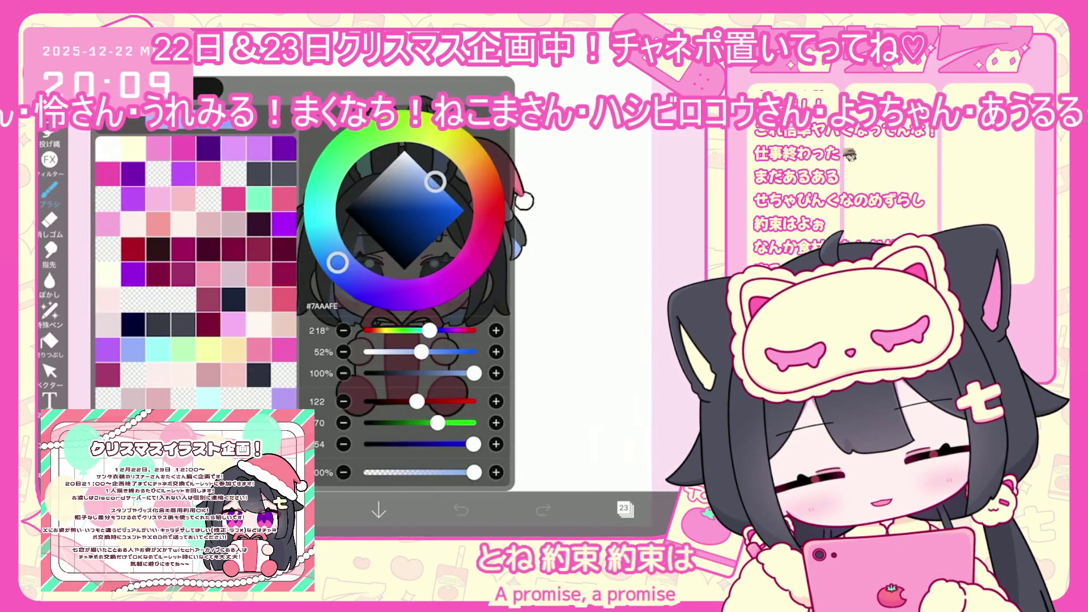
click(295, 510)
click(623, 508)
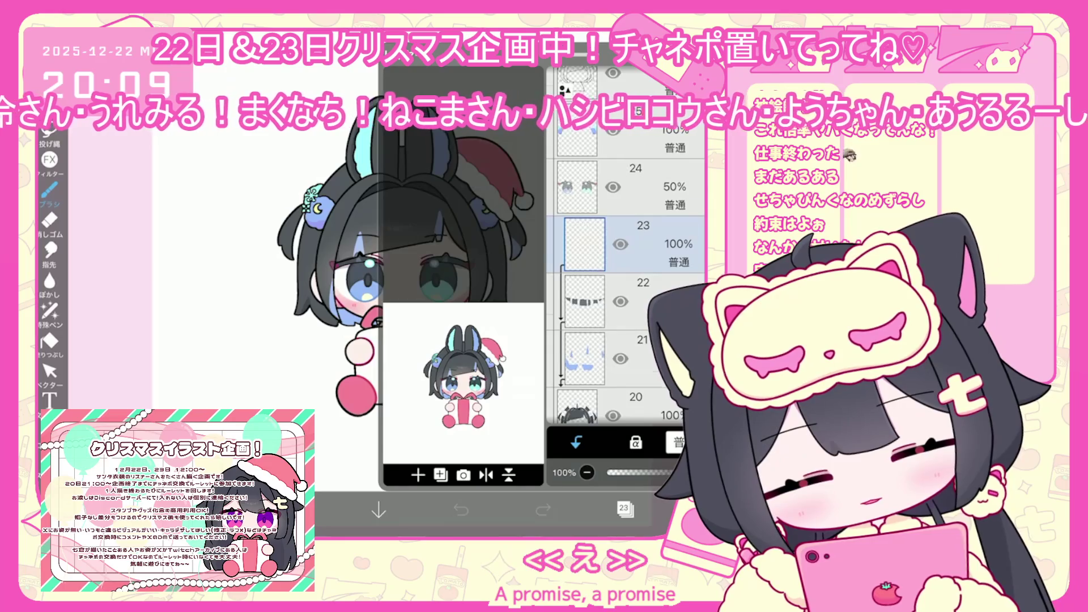
scroll(626, 244, up, 10)
click(652, 241)
click(624, 508)
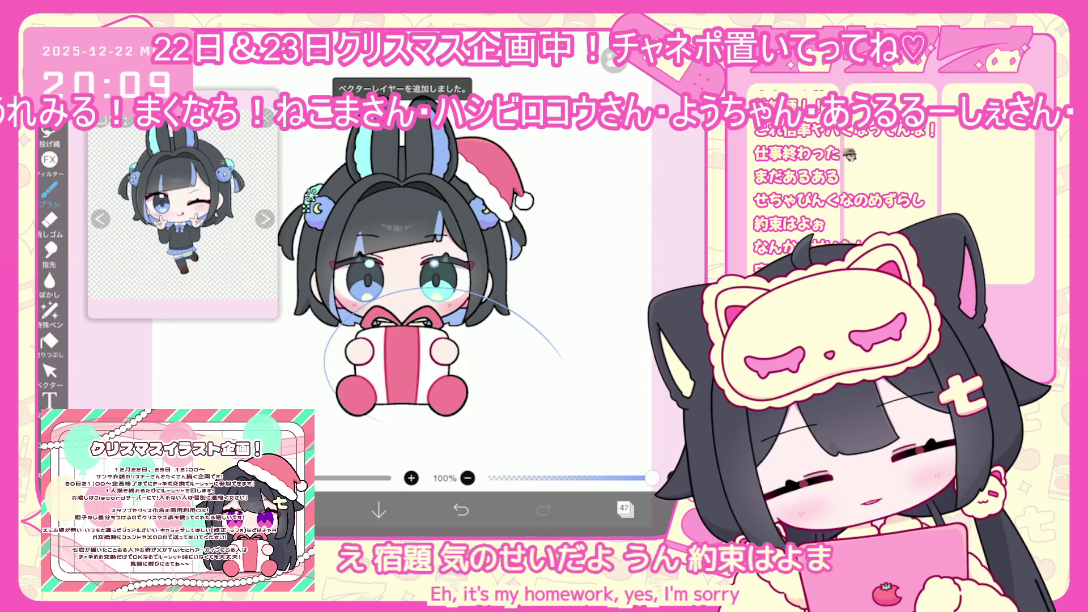
- Switch to Lasso Fill, undo the last shape, and select ribbon layer 49
click(49, 310)
click(460, 510)
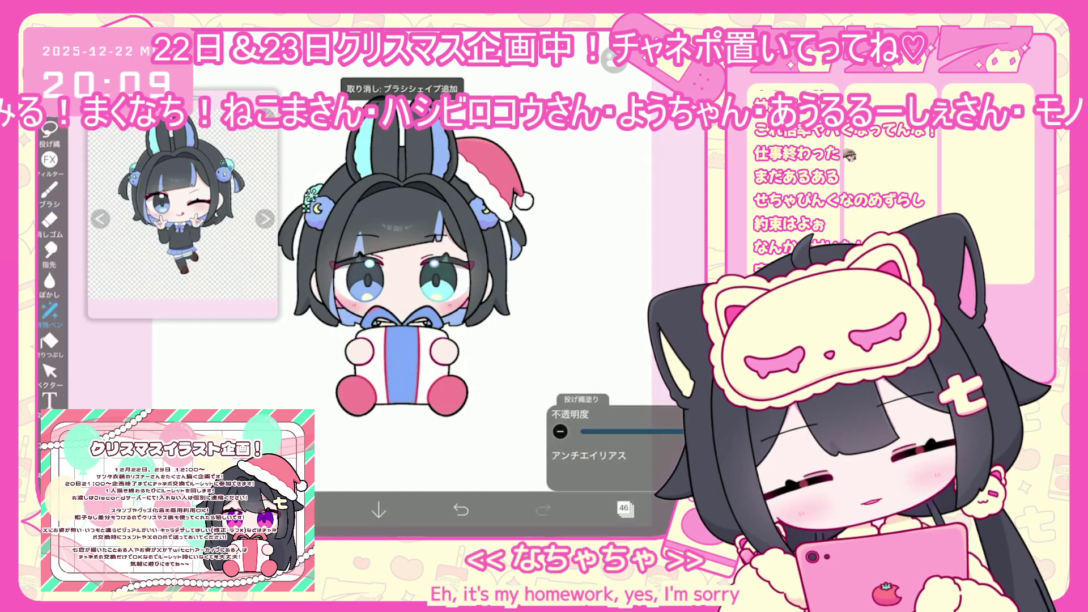
scroll(425, 283, down, 3)
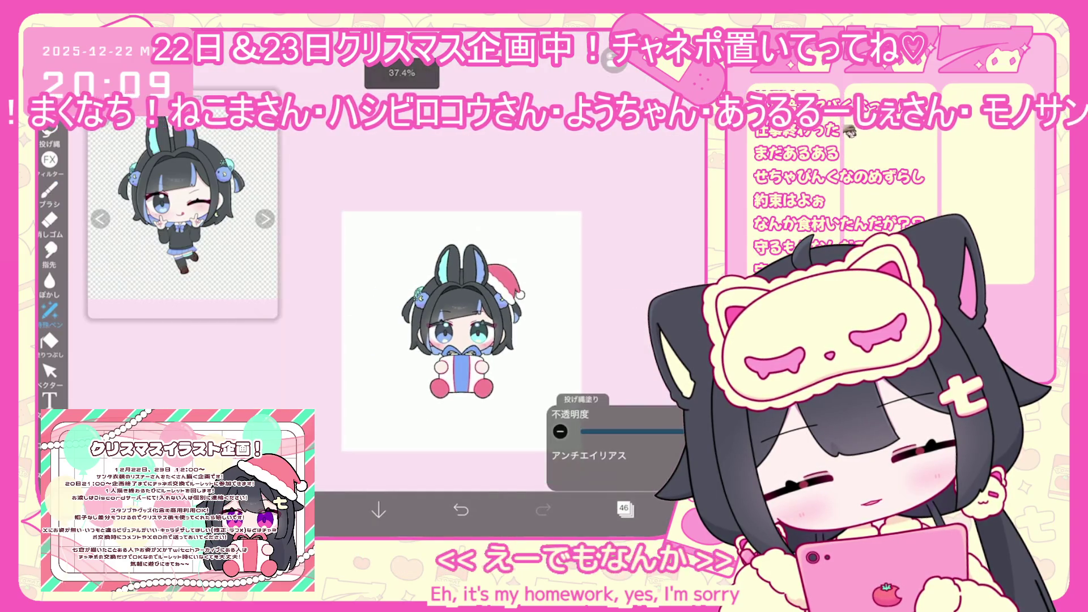
click(625, 510)
click(601, 328)
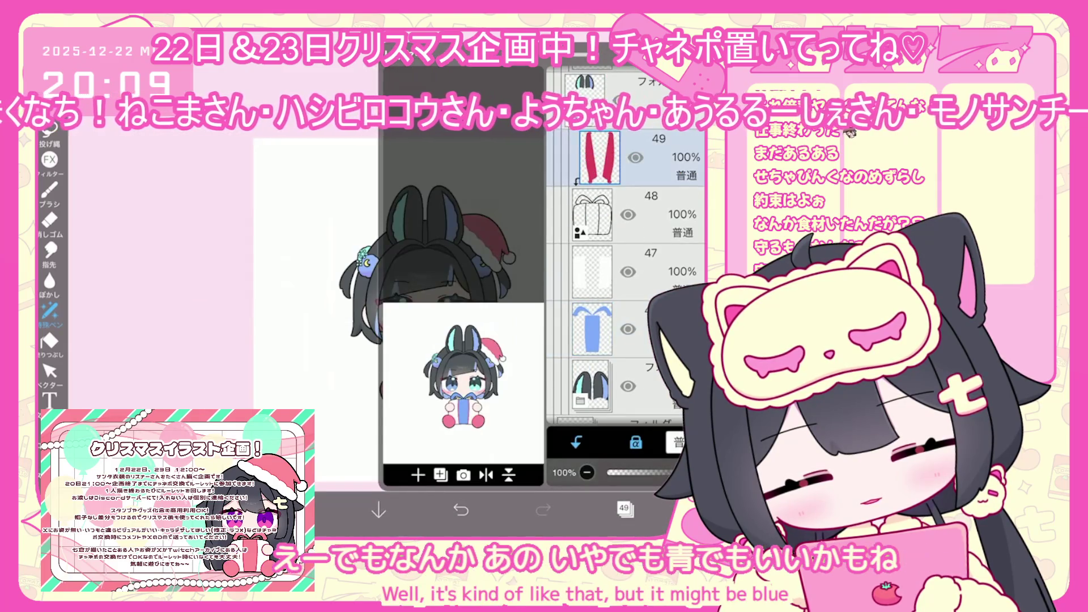
click(625, 509)
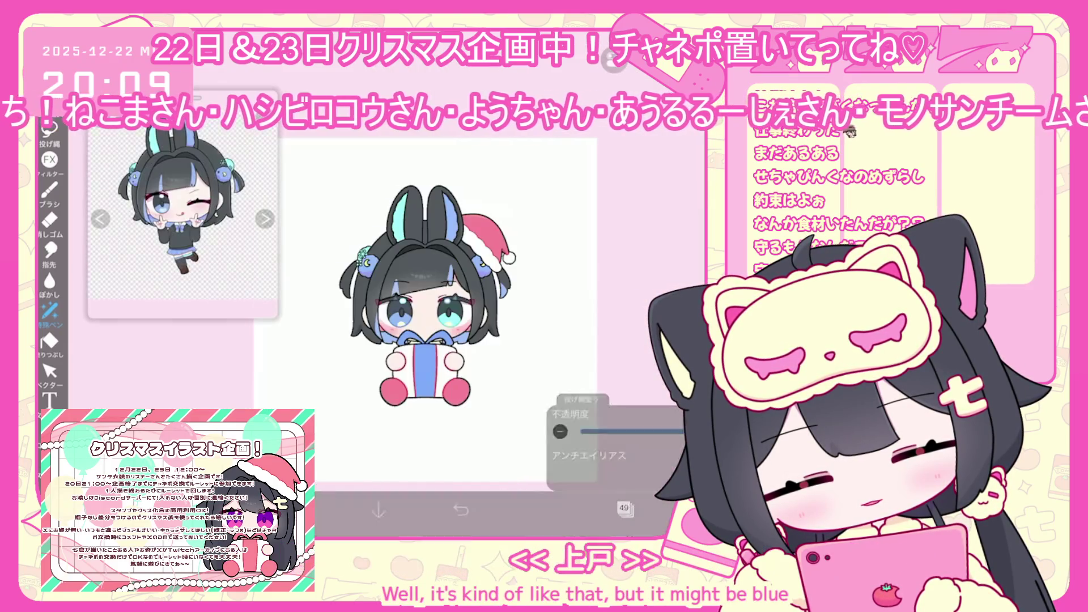
scroll(464, 332, down, 2)
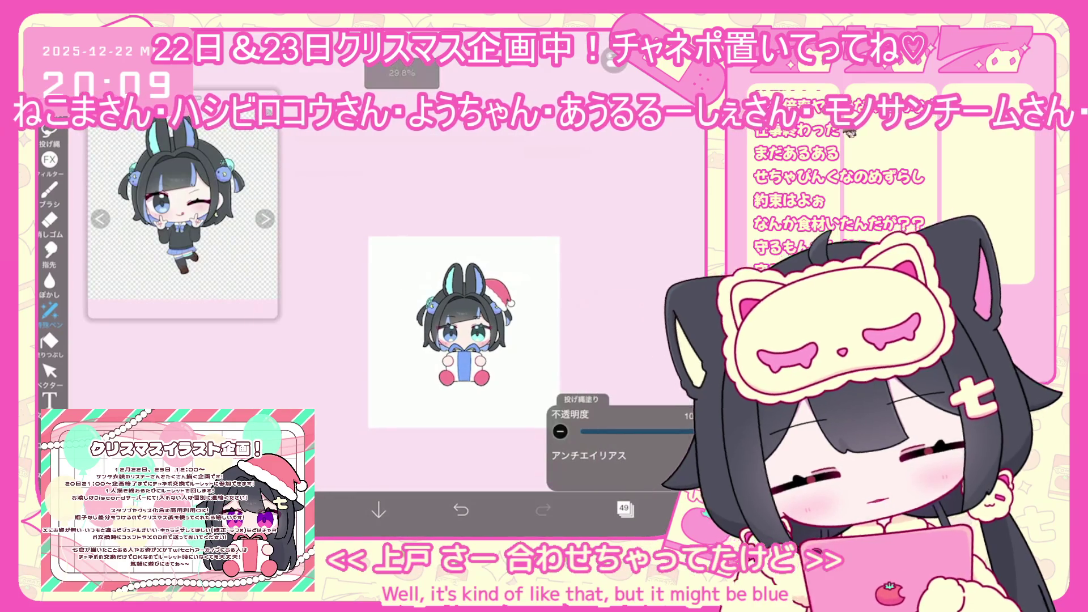
scroll(445, 295, up, 3)
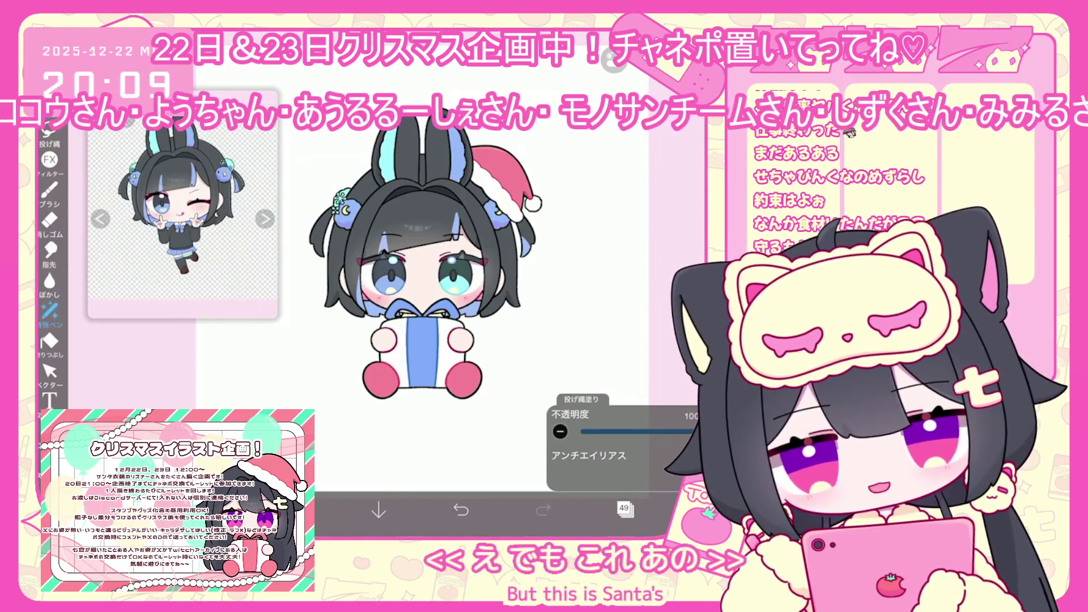
- Select layer 2 and switch back to Lasso Fill painting
click(623, 508)
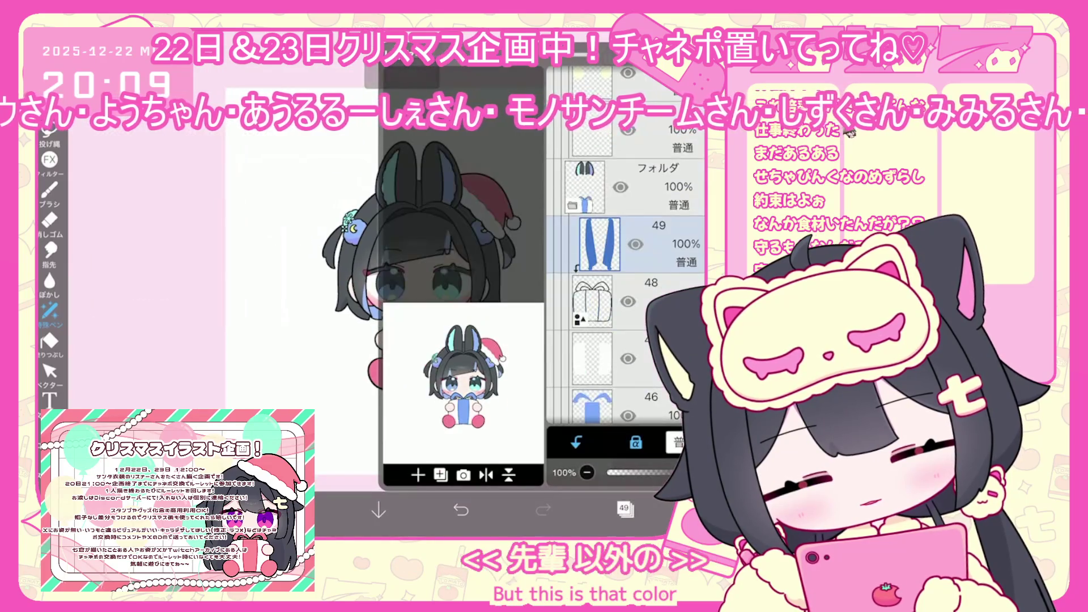
scroll(625, 243, down, 15)
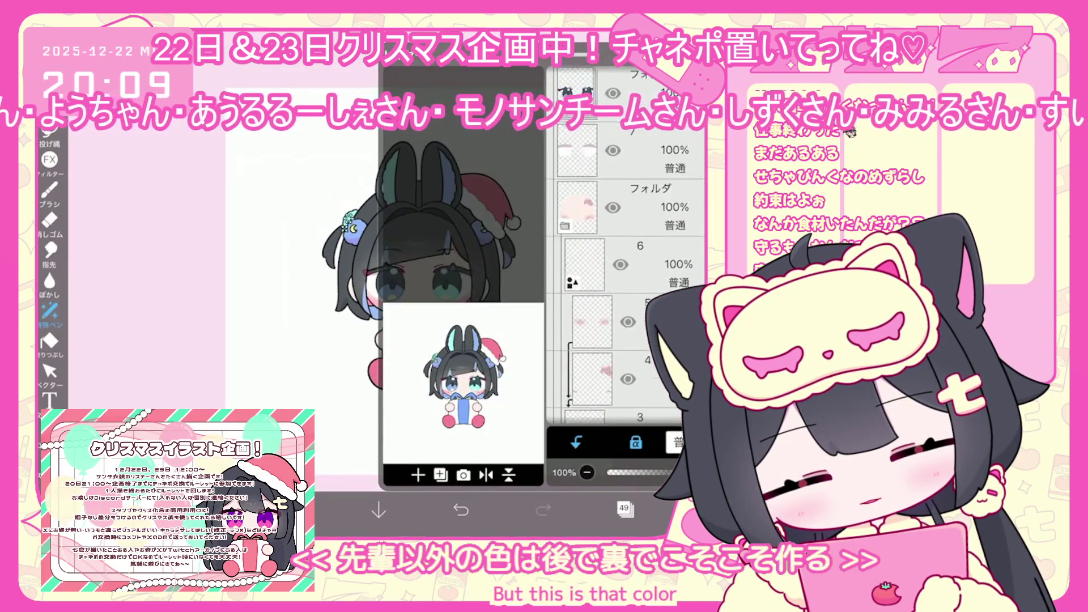
click(612, 243)
click(624, 508)
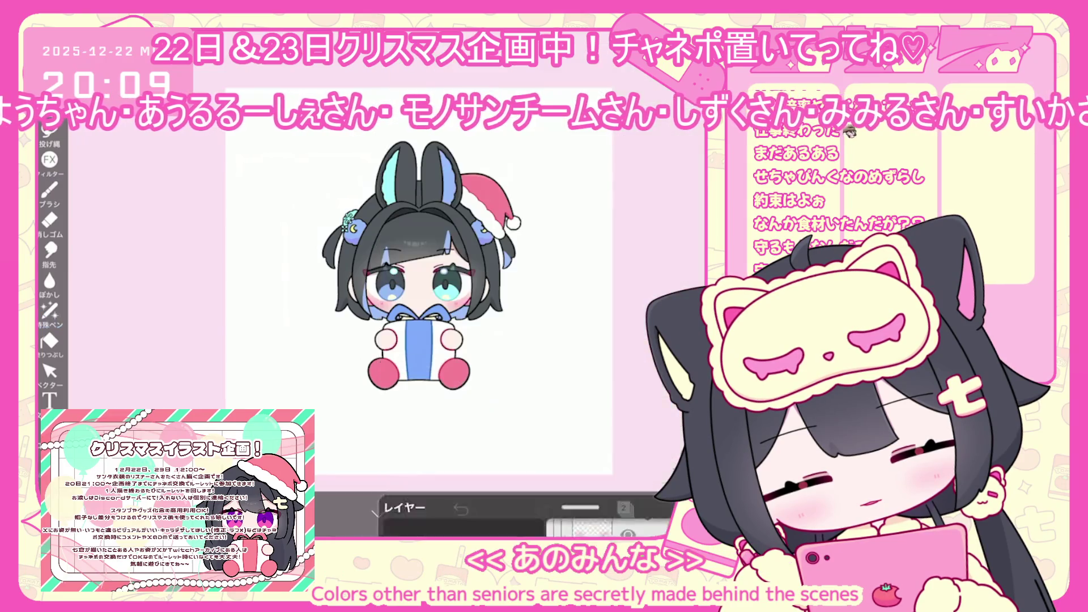
click(50, 310)
scroll(425, 272, down, 2)
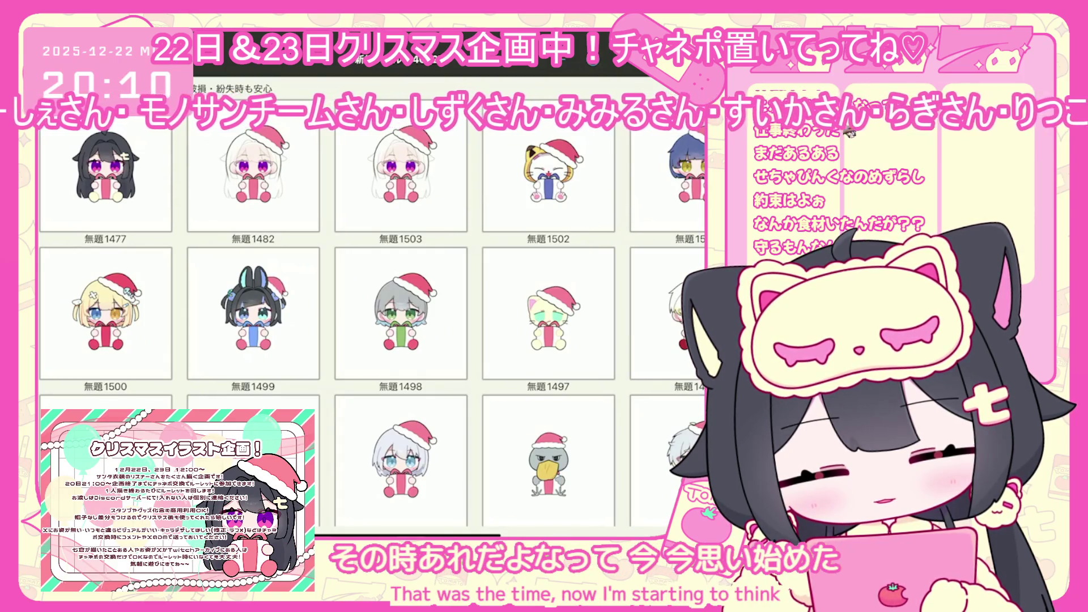
scroll(372, 300, down, 3)
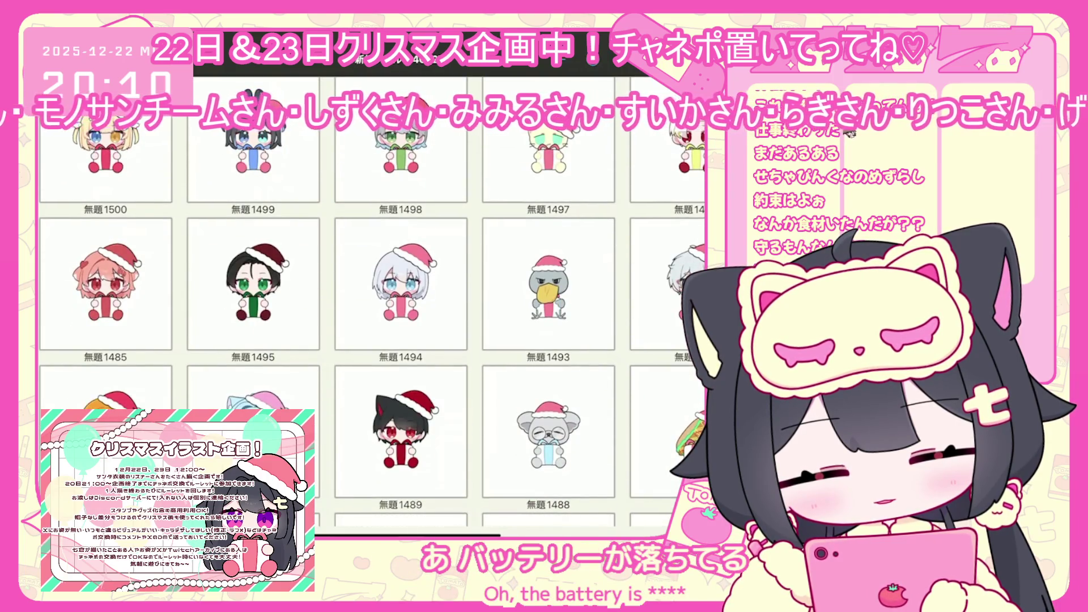
scroll(372, 340, down, 4)
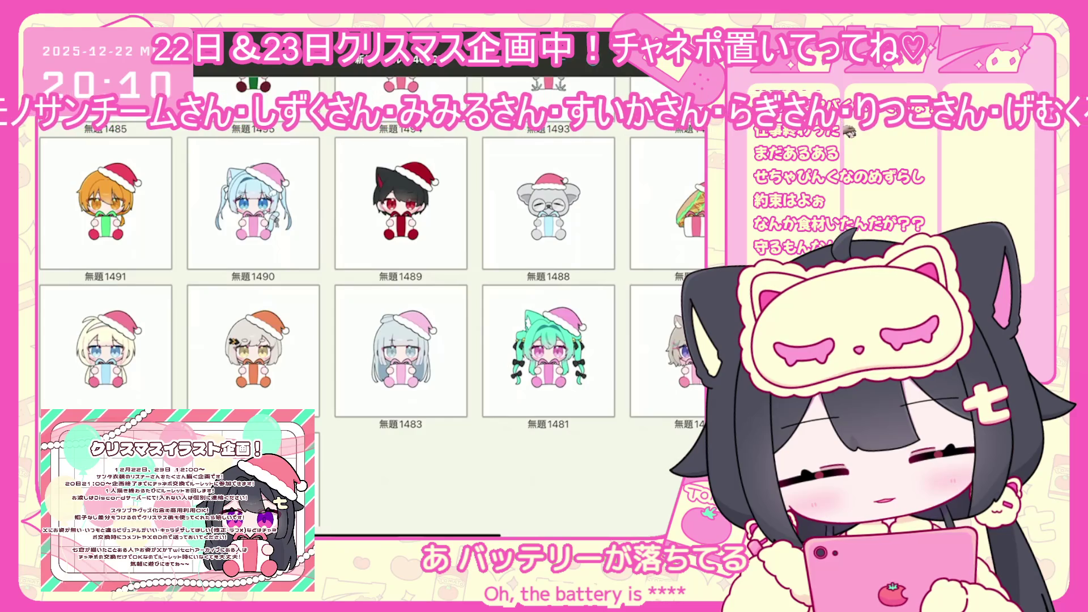
scroll(372, 283, down, 1)
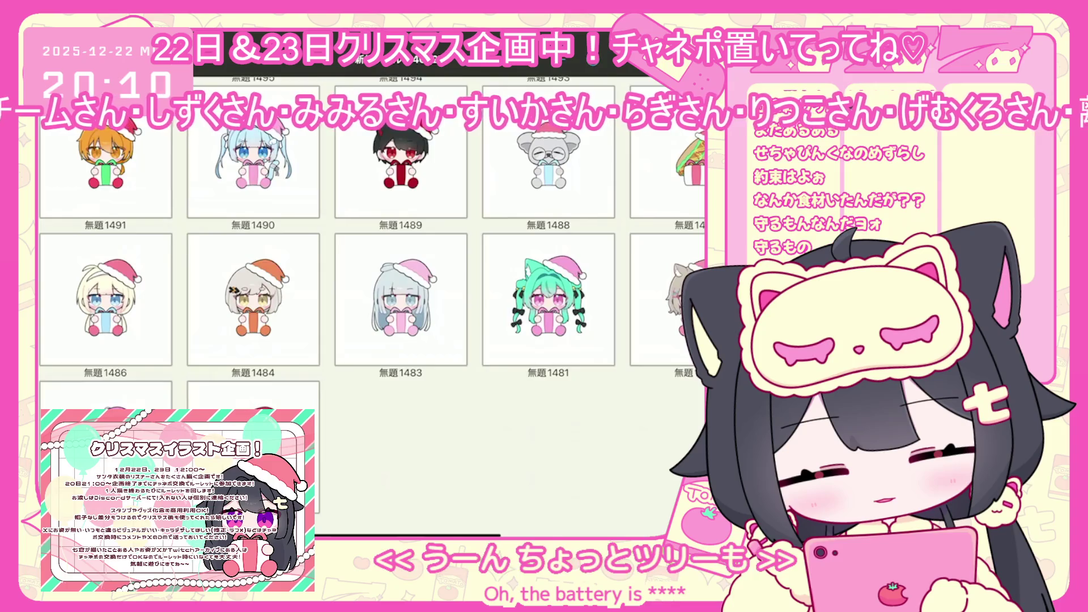
scroll(372, 340, up, 6)
scroll(372, 300, up, 1)
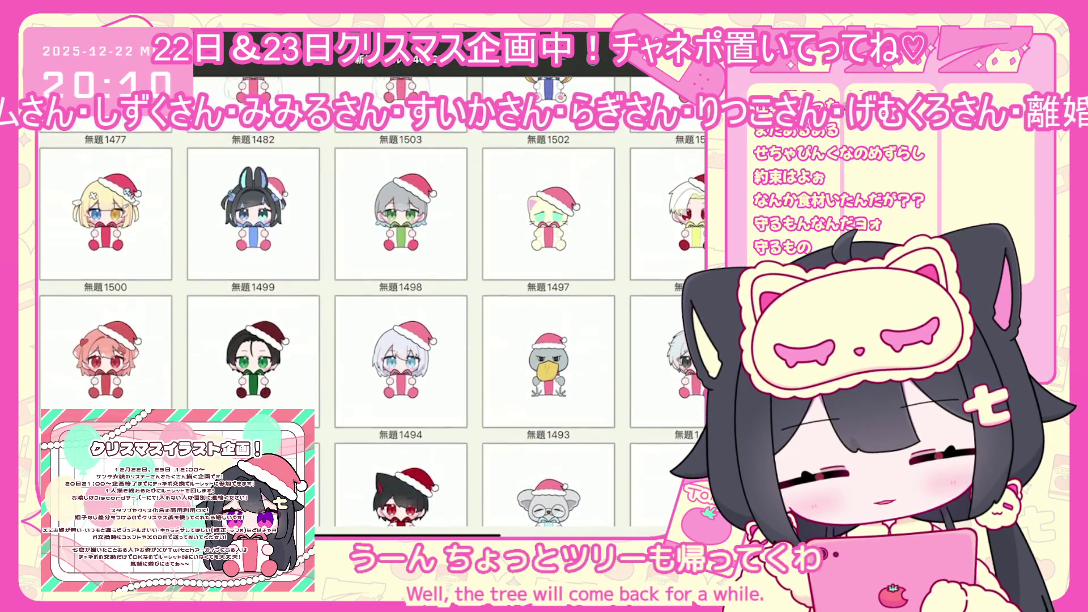
click(106, 357)
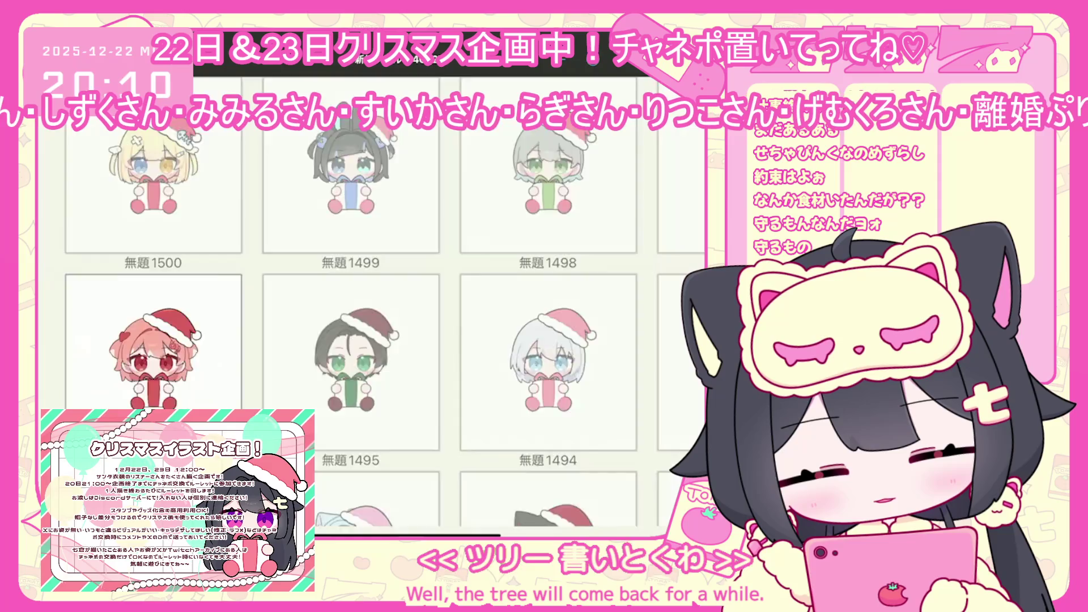
key(Escape)
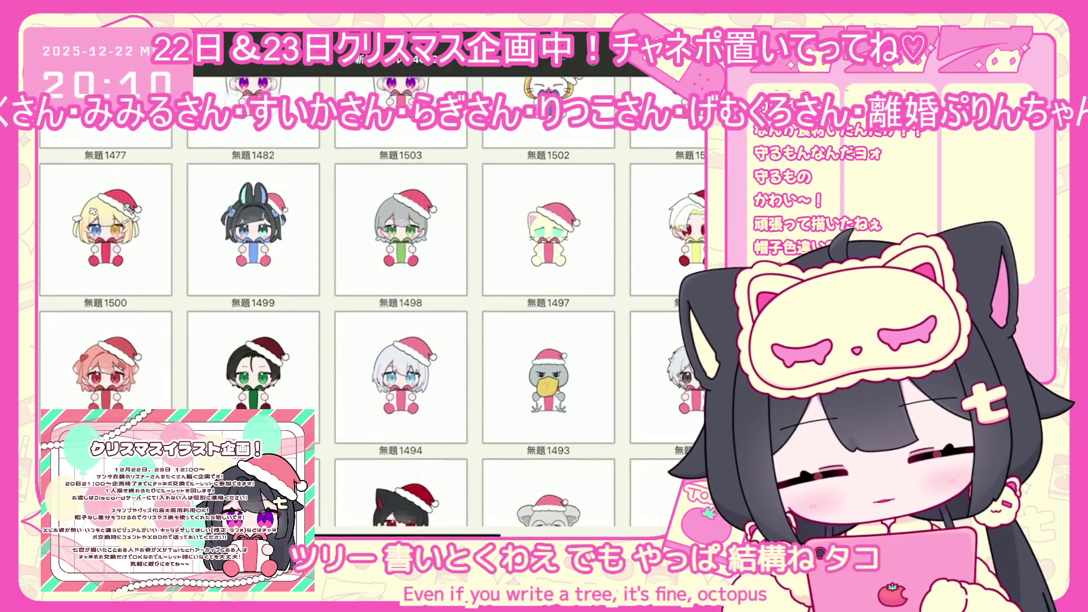
scroll(372, 300, down, 5)
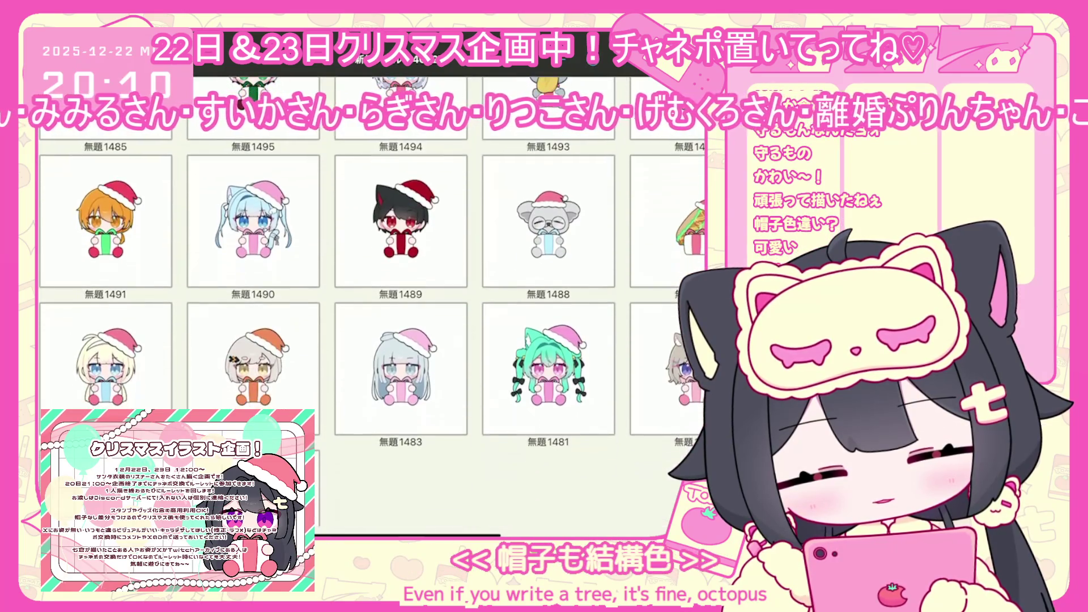
click(400, 221)
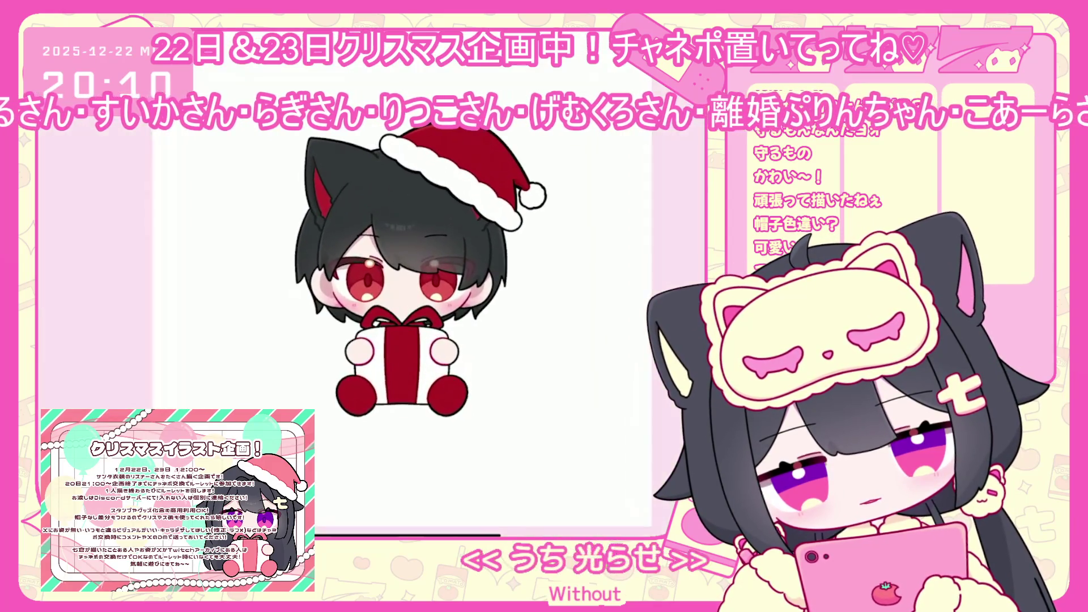
scroll(623, 283, up, 15)
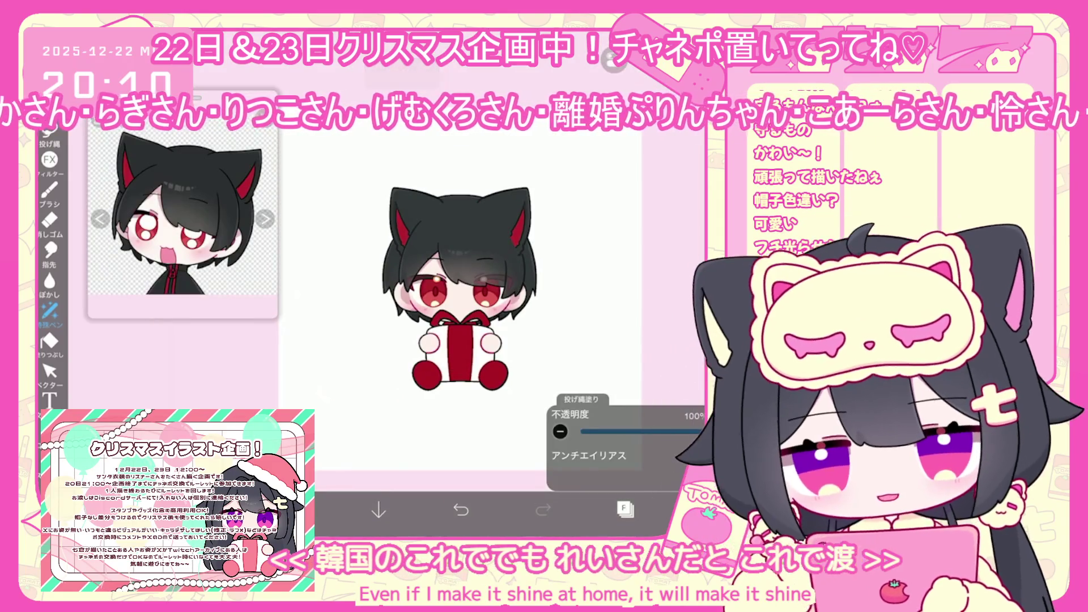
key(ctrl+z)
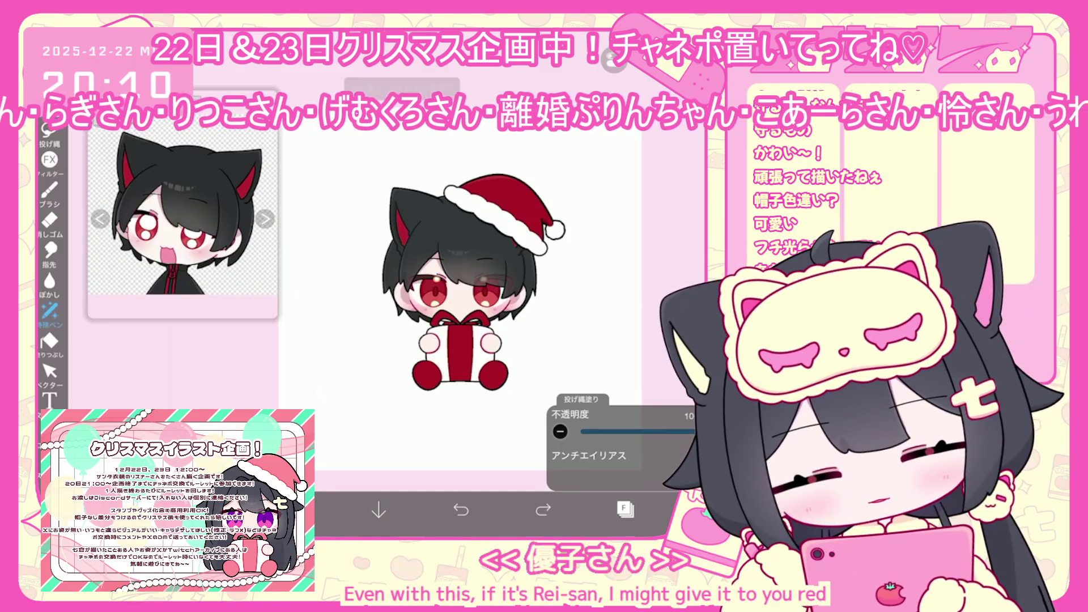
click(646, 465)
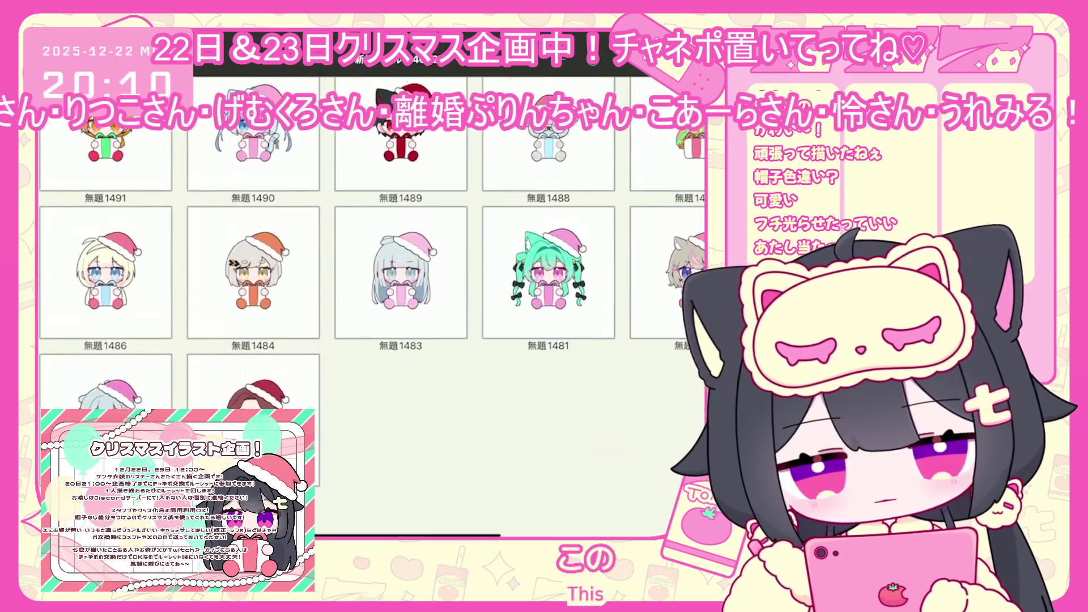
click(105, 300)
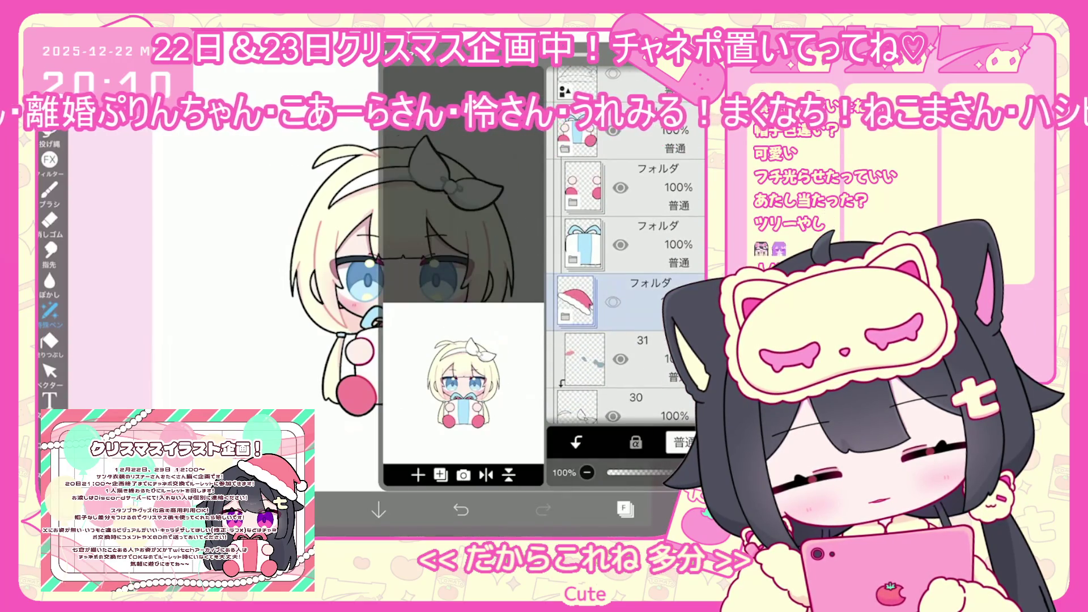
scroll(623, 255, down, 2)
click(592, 289)
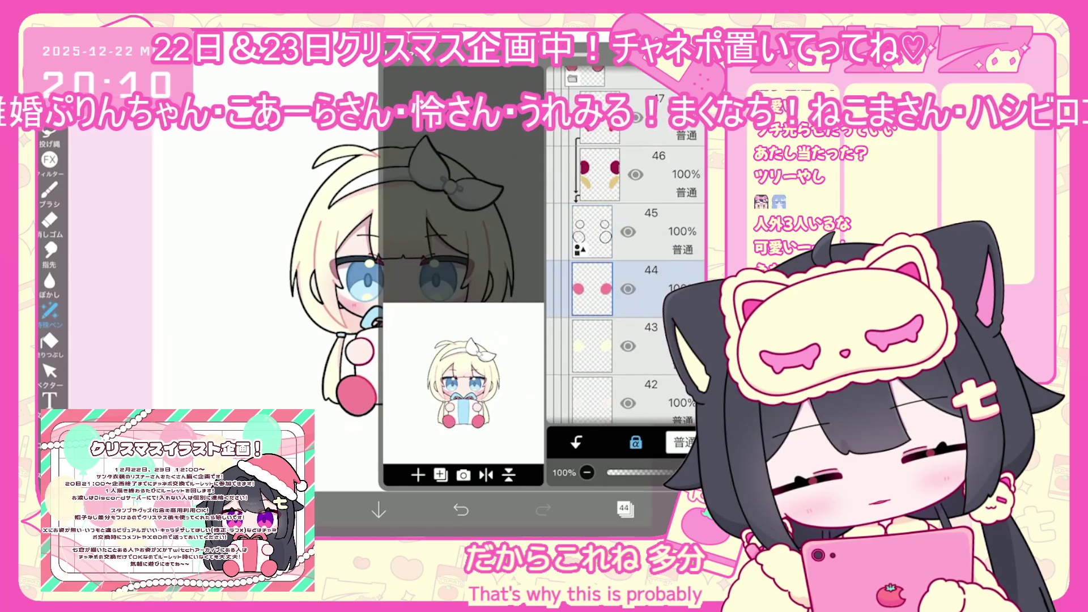
click(624, 508)
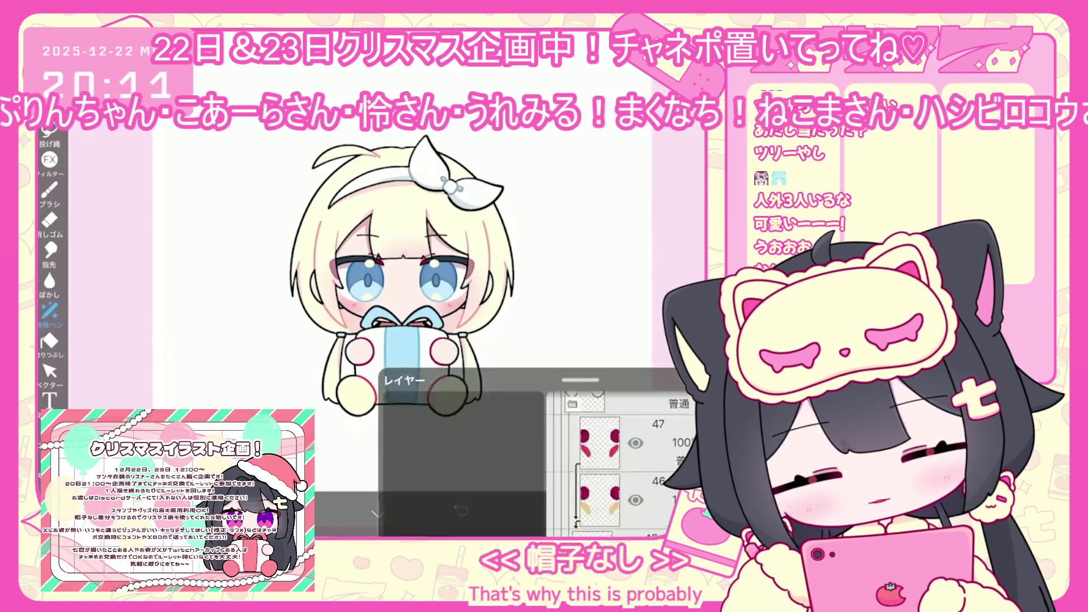
scroll(464, 284, up, 2)
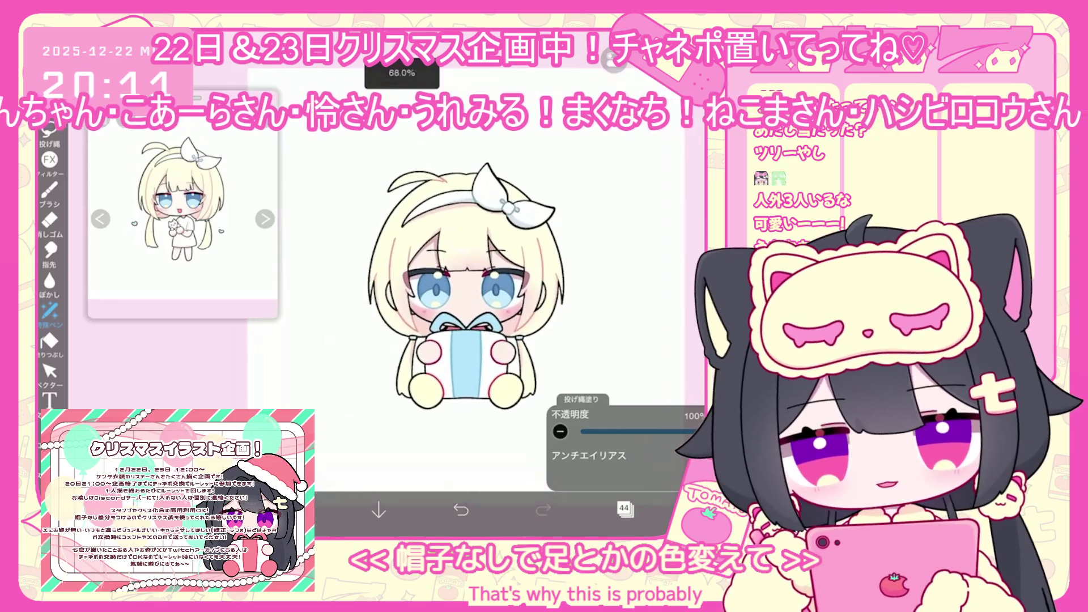
click(461, 509)
click(460, 509)
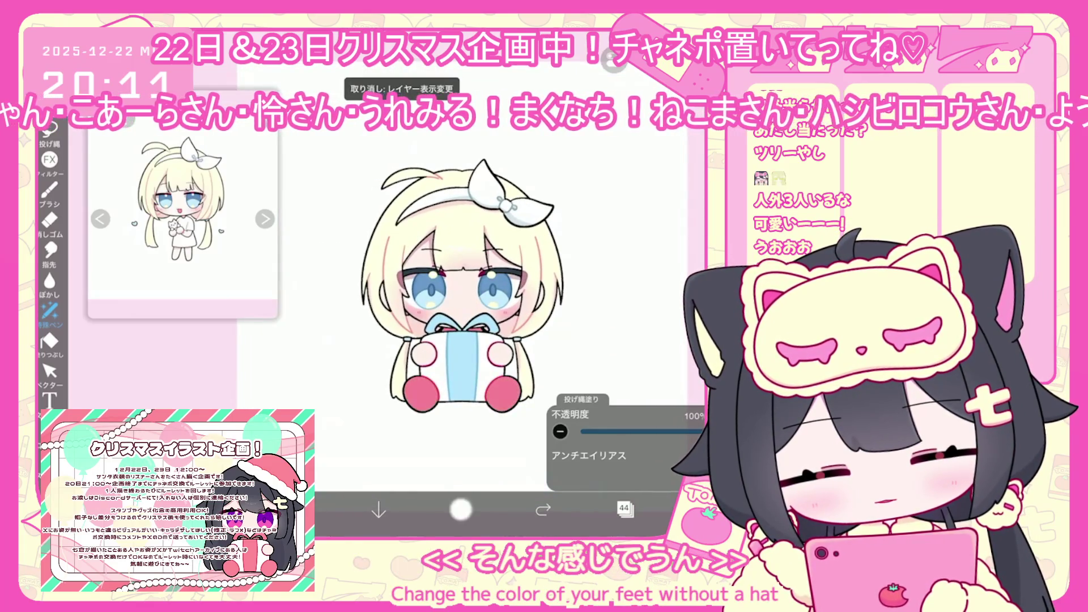
click(624, 508)
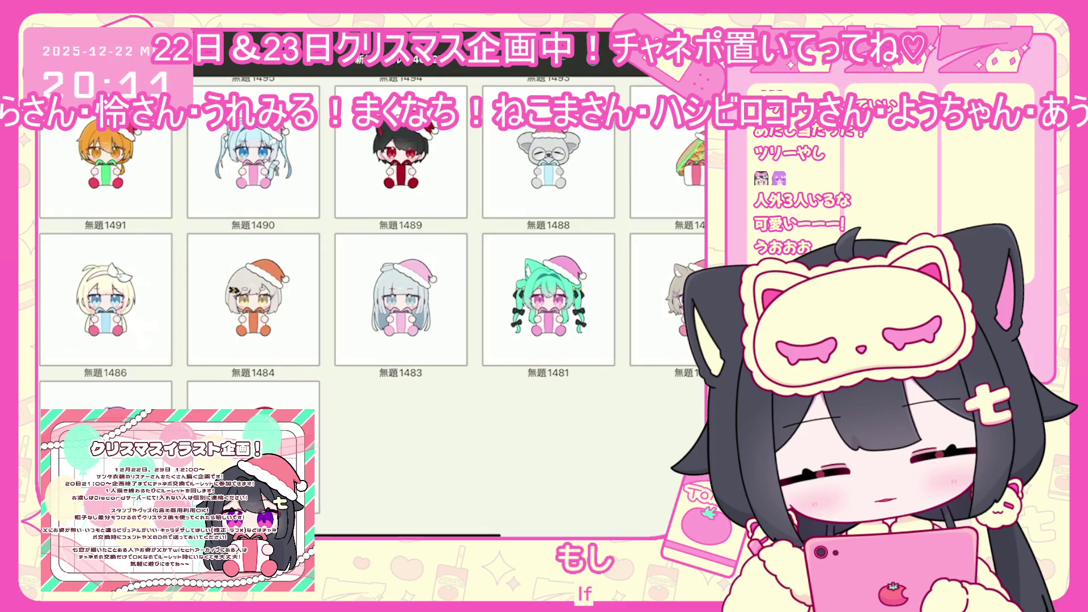
- Browse My Gallery, then open the Santa-hat hot dog drawing full-size
scroll(372, 340, up, 10)
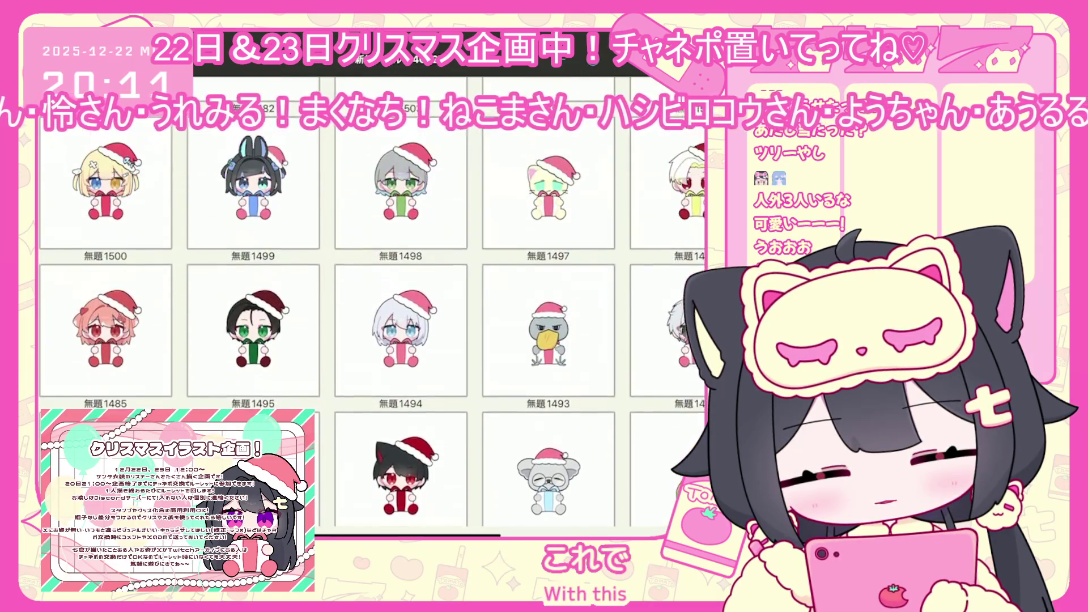
scroll(372, 340, down, 3)
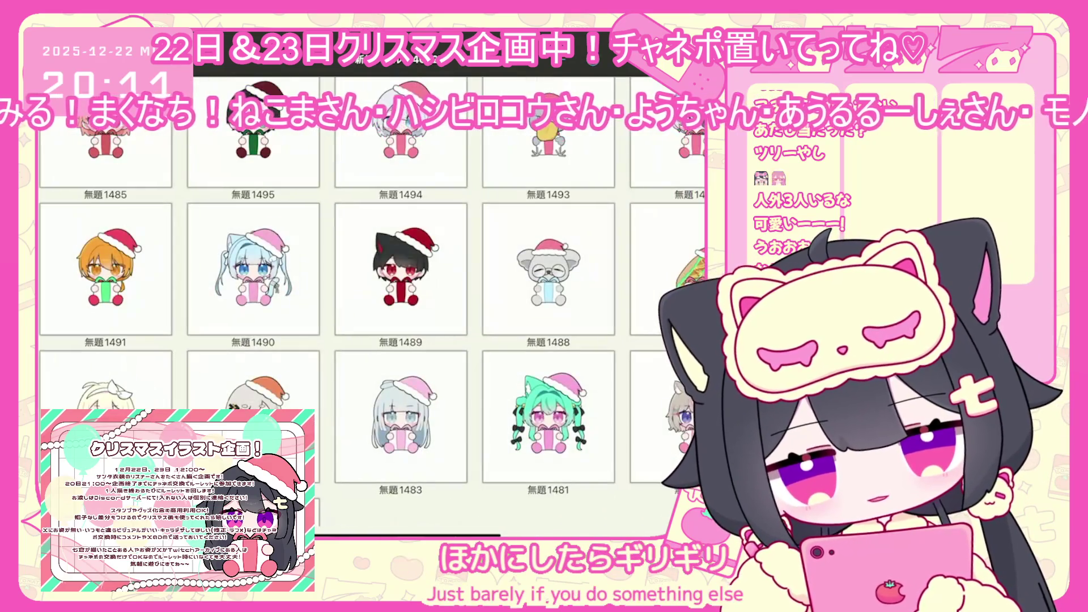
scroll(371, 295, up, 4)
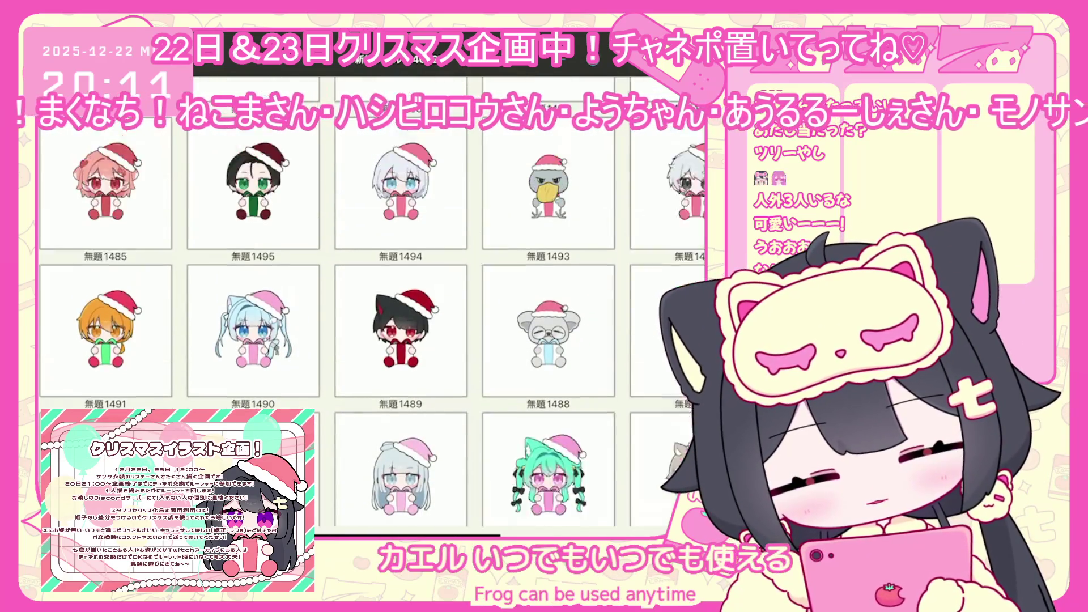
scroll(371, 294, down, 10)
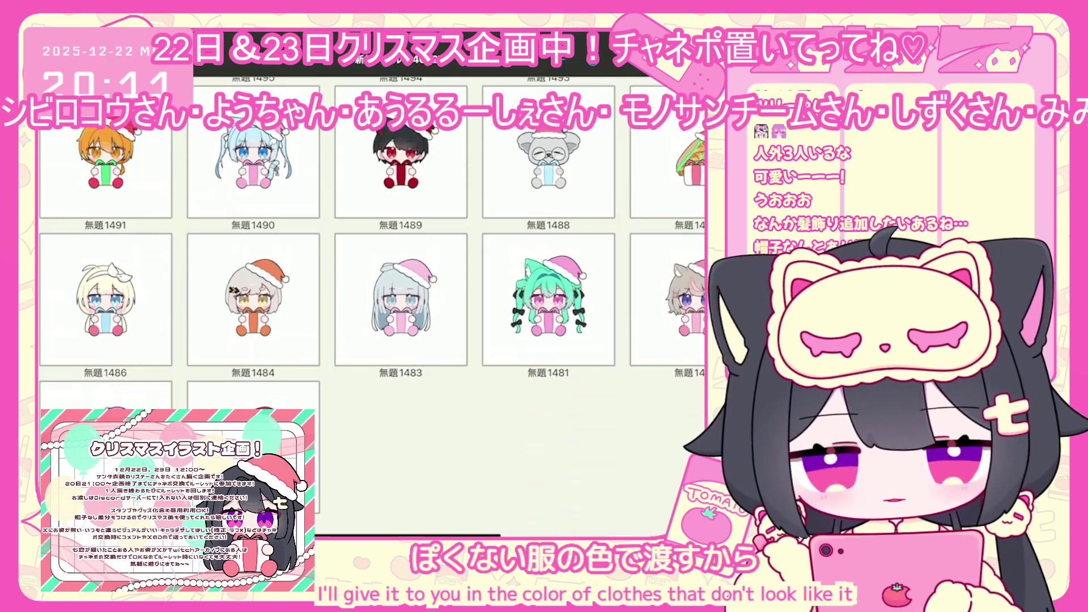
scroll(372, 345, up, 5)
scroll(373, 306, down, 5)
click(677, 176)
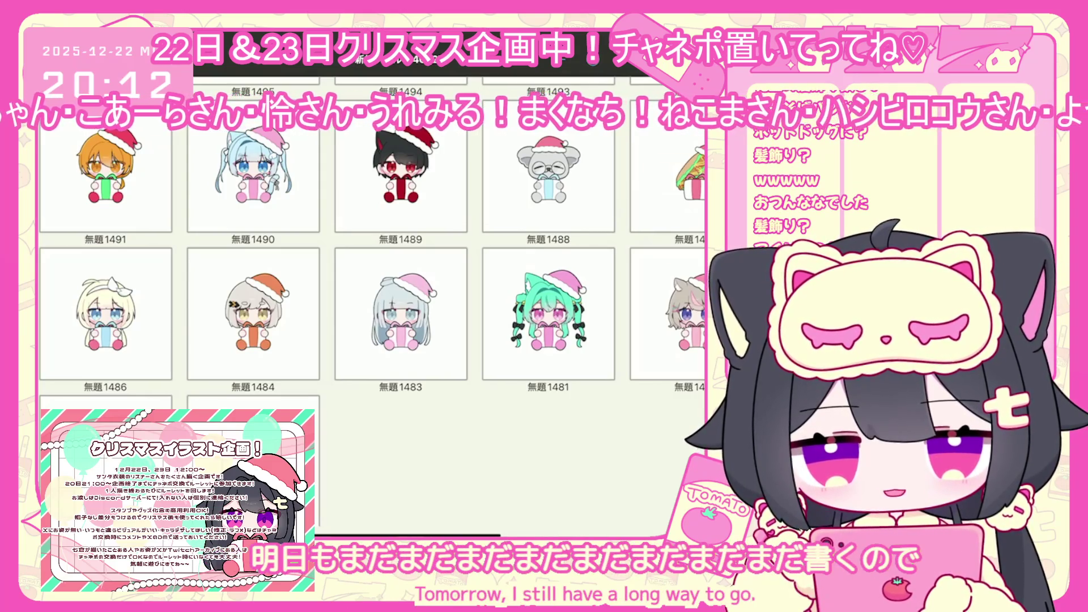
- Scroll My Gallery back up to the newest drawings
scroll(368, 312, up, 10)
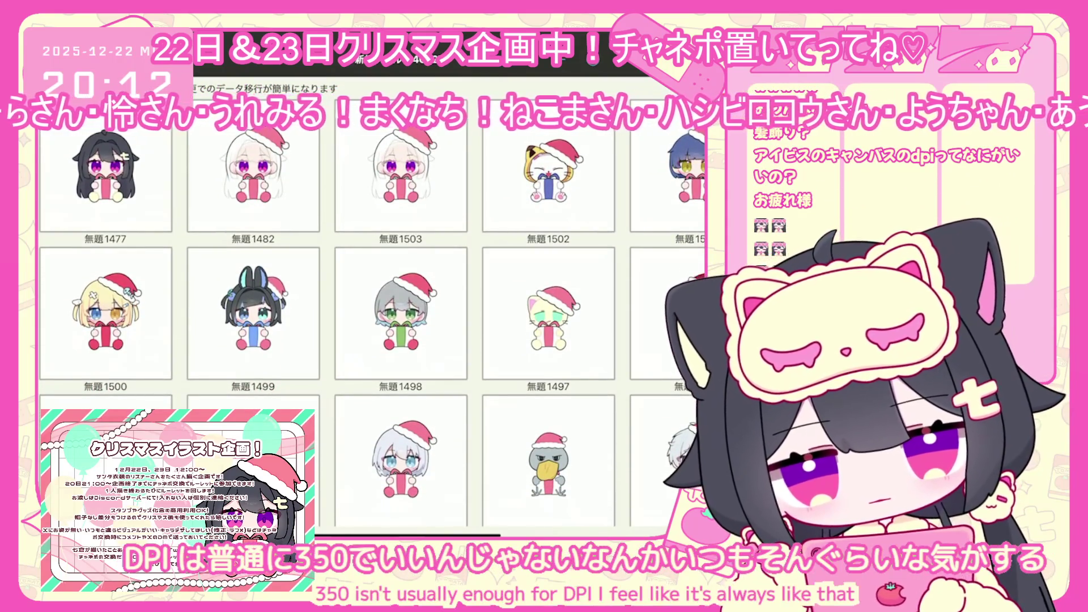
- Open the Santa-hat cat drawing 無題1502 from the gallery
click(548, 170)
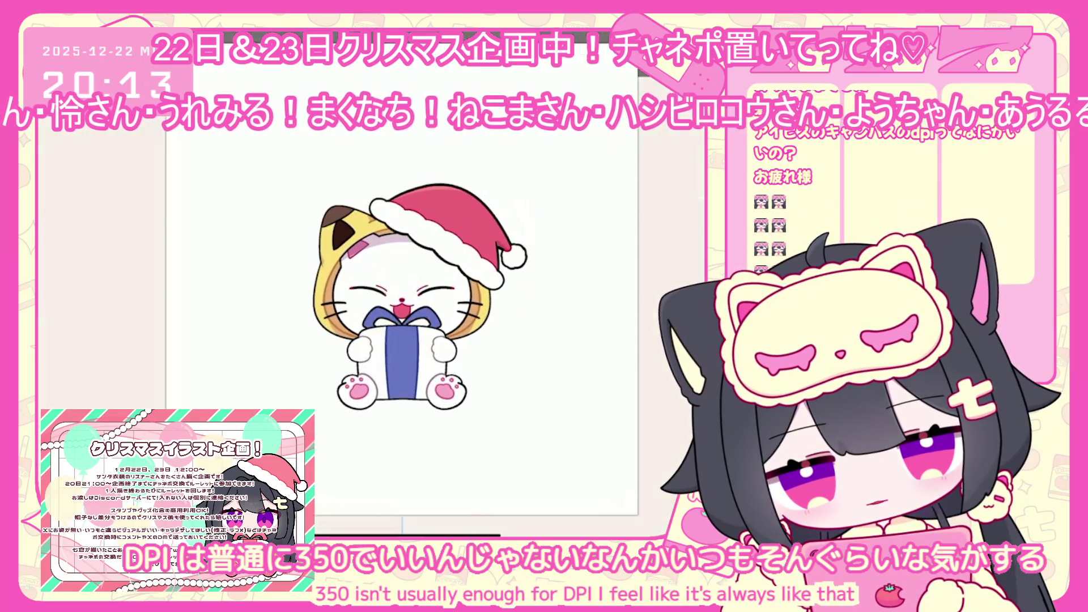